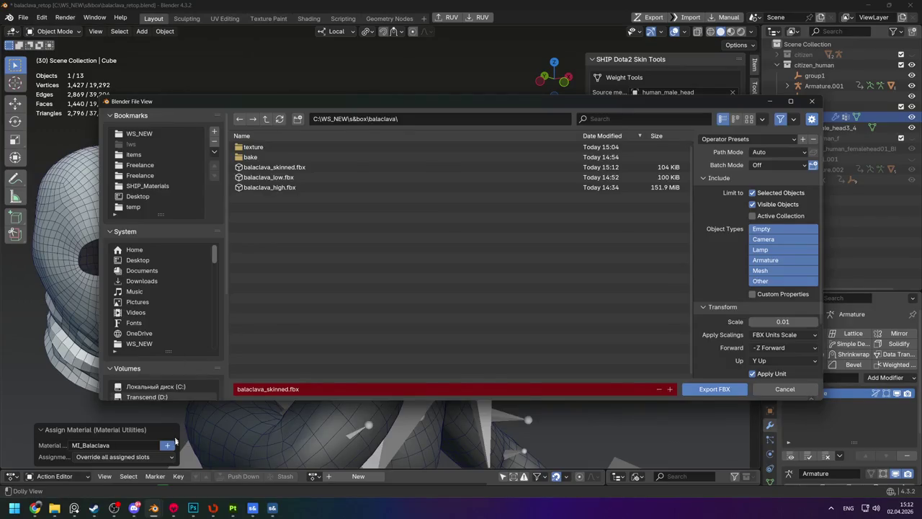
Cancel the pending export and copy the s&box project's models folder path from Explorer
{"action": "left_click", "coordinate": [323, 124]}
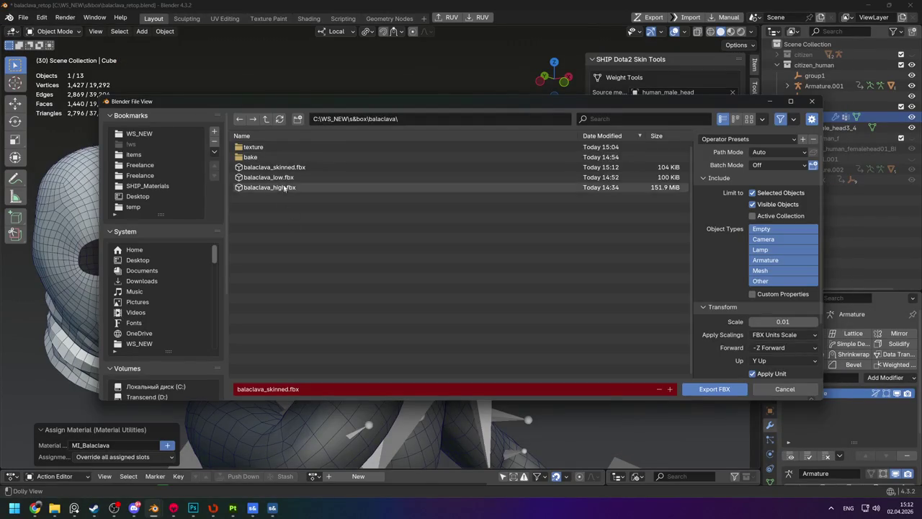
{"action": "key", "text": "Escape"}
{"action": "mouse_move", "coordinate": [54, 508]}
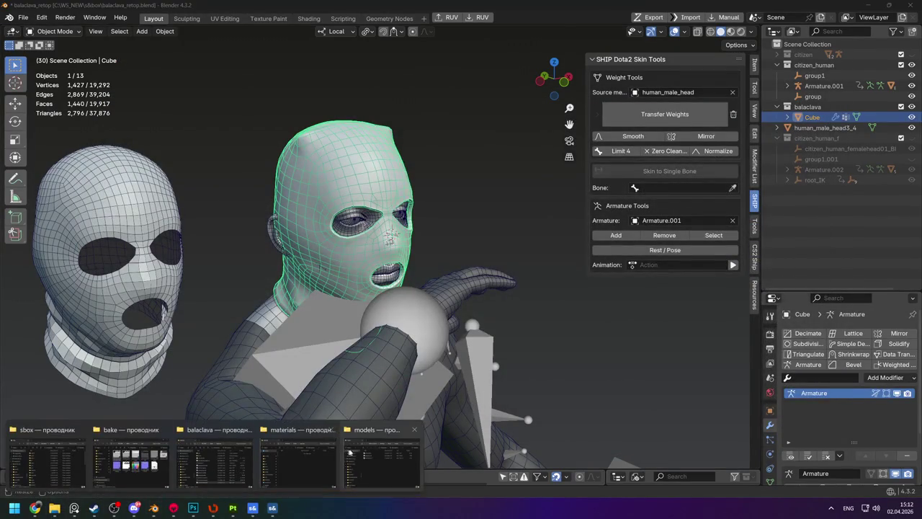
{"action": "mouse_move", "coordinate": [354, 450]}
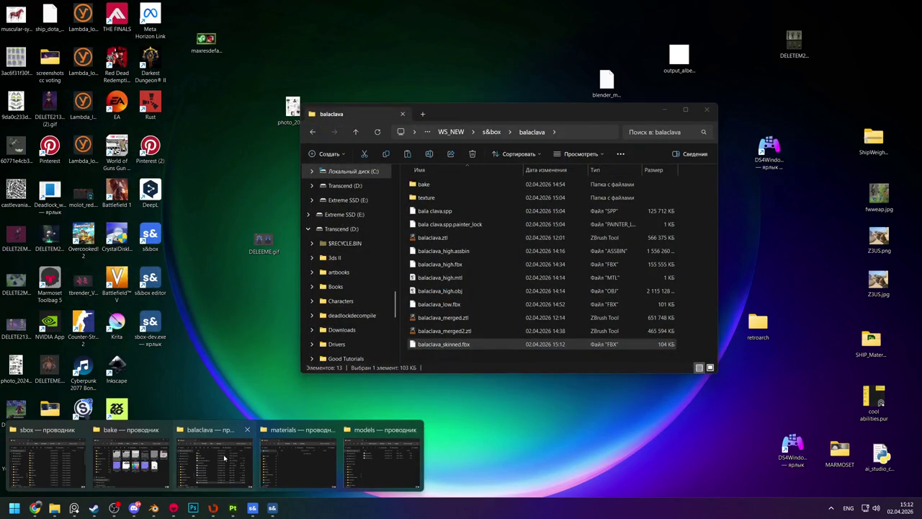
{"action": "left_click", "coordinate": [224, 458]}
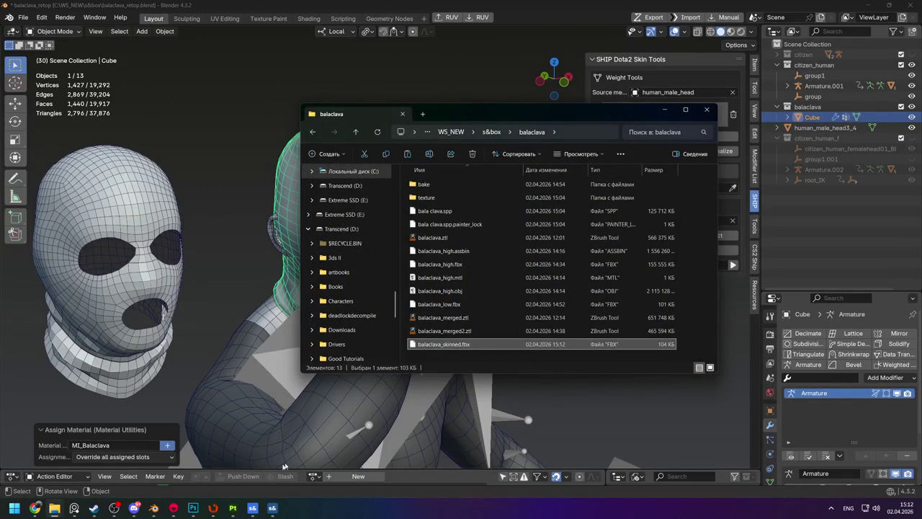
{"action": "mouse_move", "coordinate": [272, 508]}
{"action": "mouse_move", "coordinate": [333, 469]}
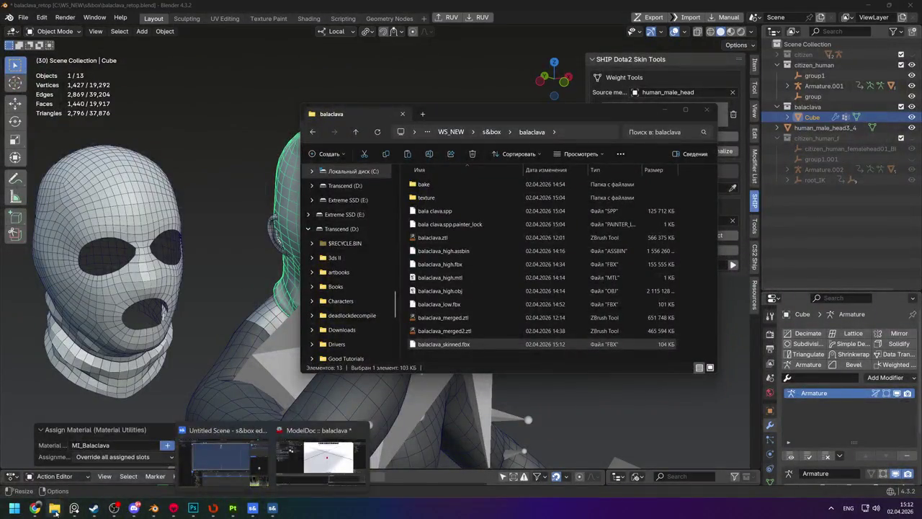
{"action": "mouse_move", "coordinate": [55, 508]}
{"action": "mouse_move", "coordinate": [376, 462]}
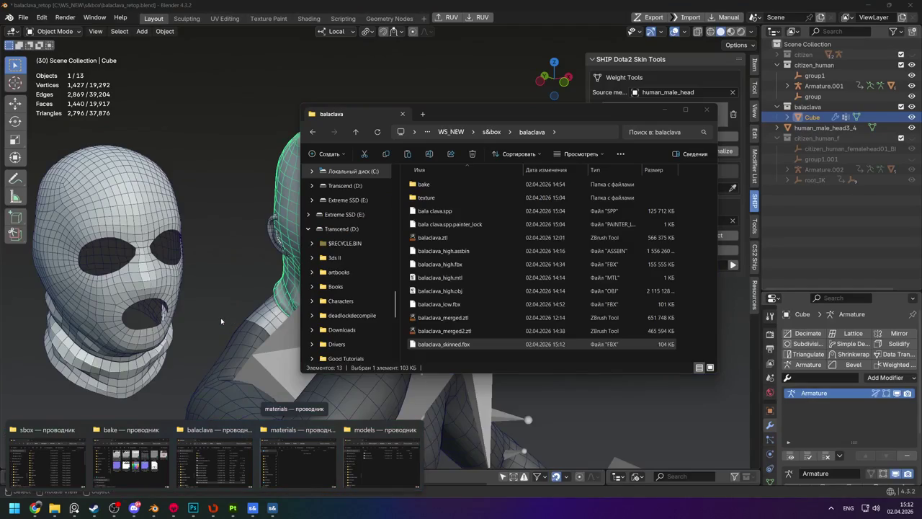
{"action": "mouse_move", "coordinate": [137, 472]}
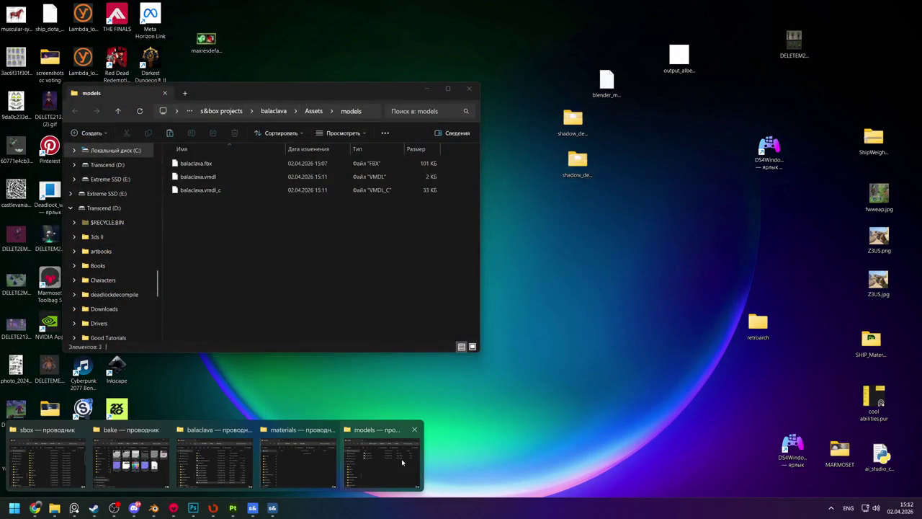
{"action": "left_click", "coordinate": [402, 461]}
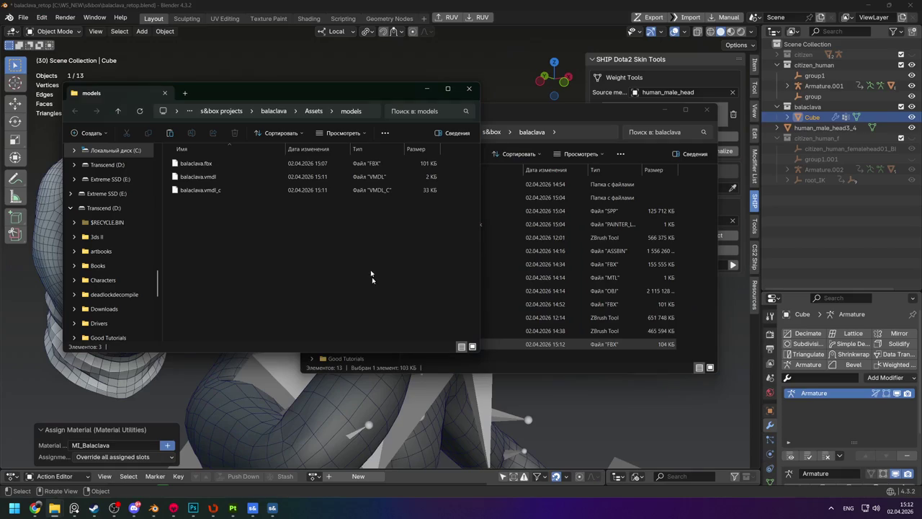
{"action": "key", "text": "ctrl+l"}
Export the selected Cube as FBX over balaclava.fbx in the models folder, then switch to ModelDoc
{"action": "left_click", "coordinate": [251, 306]}
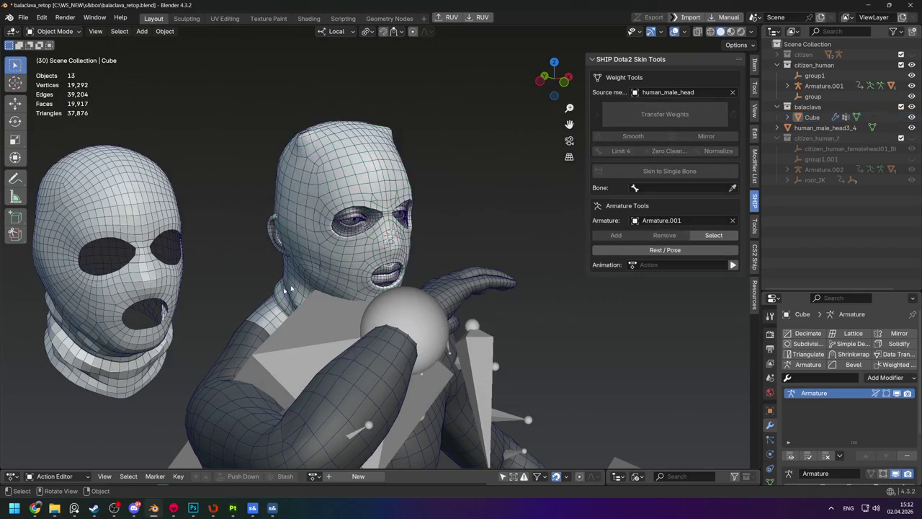
{"action": "left_click", "coordinate": [345, 181]}
{"action": "left_click", "coordinate": [653, 16]}
{"action": "left_click", "coordinate": [404, 118]}
{"action": "type", "text": "C:\\Users\\Yuri\\Documents\\s&box projects\\balaclava\\Assets\\models"}
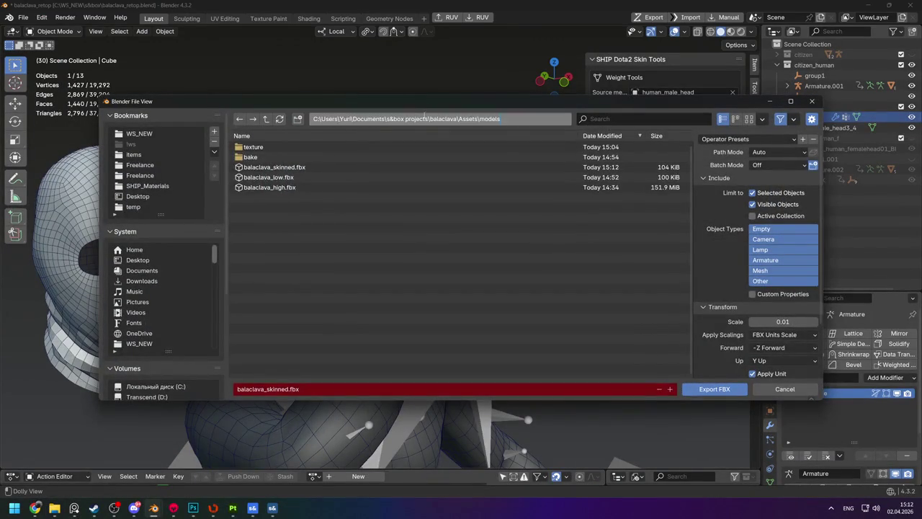
{"action": "key", "text": "Return"}
{"action": "double_click", "coordinate": [259, 147]}
{"action": "key", "text": "super+Tab"}
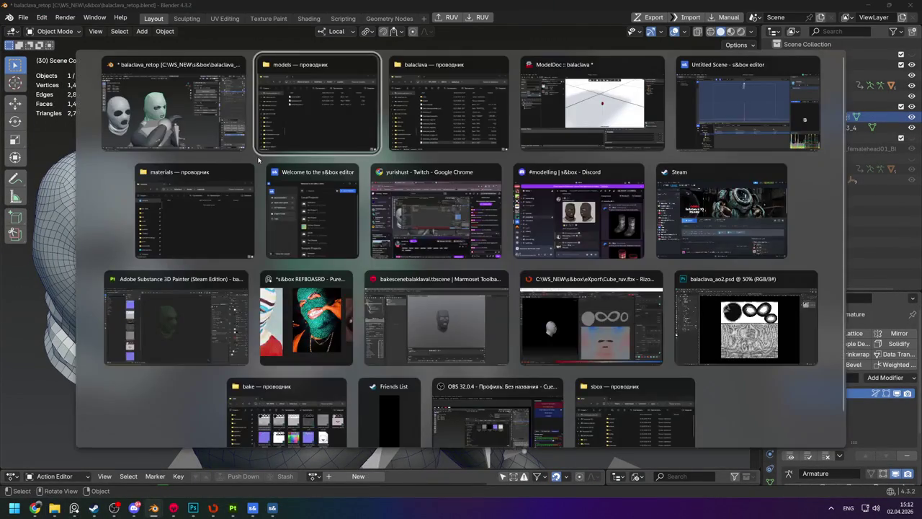
{"action": "key", "text": "Return"}
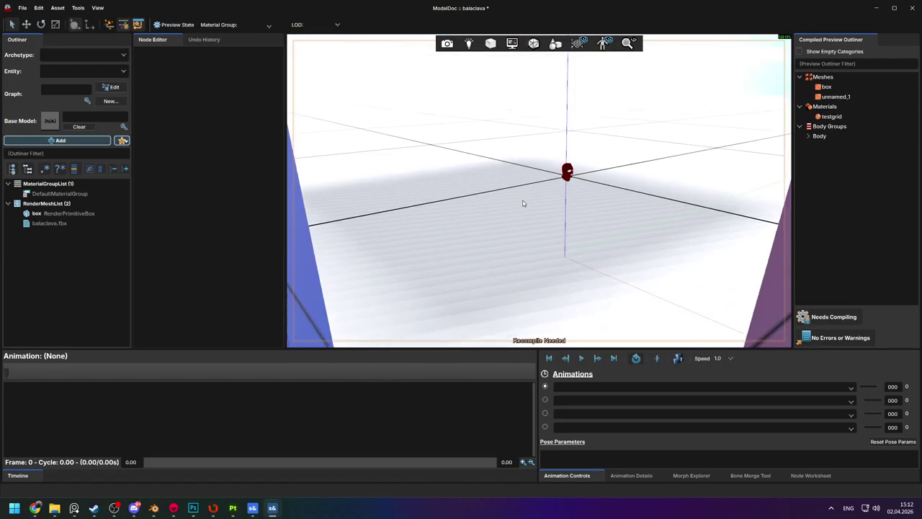
Inspect DefaultMaterialGroup and the box and balaclava.fbx render meshes
{"action": "left_click", "coordinate": [63, 194]}
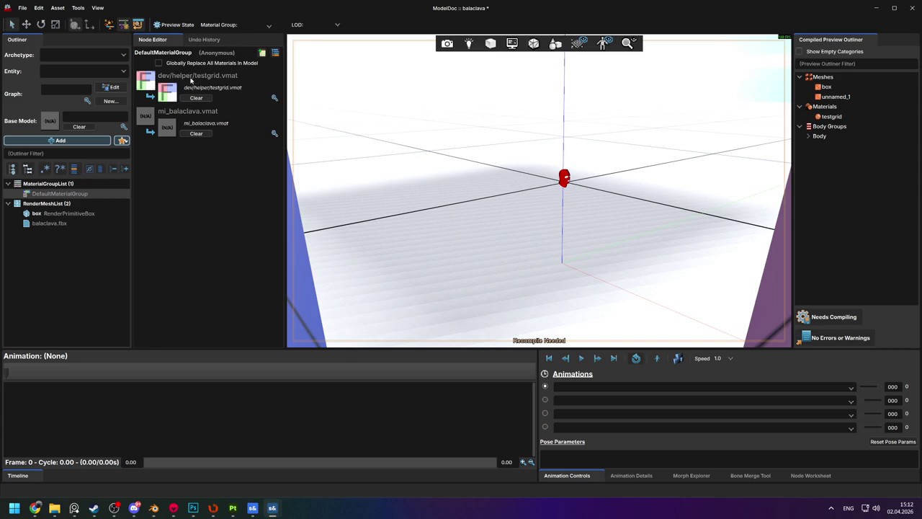
{"action": "left_click", "coordinate": [44, 214]}
{"action": "left_click", "coordinate": [44, 222]}
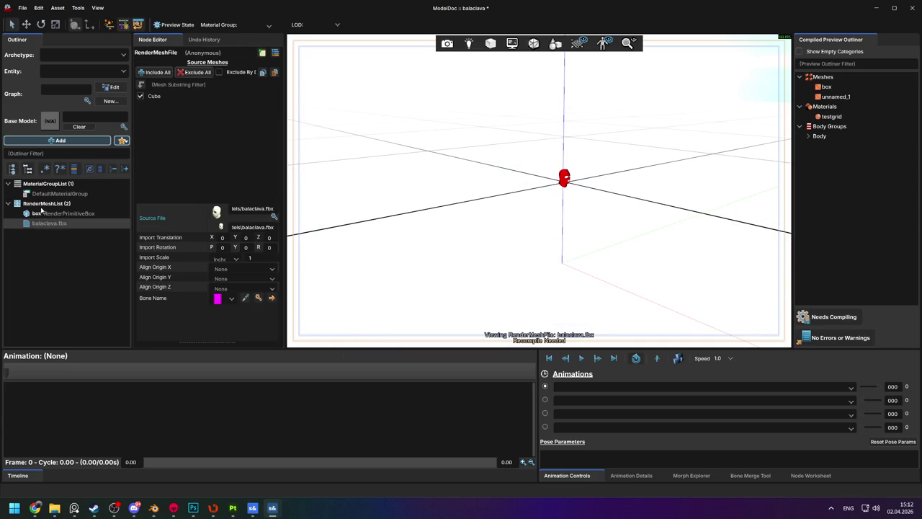
{"action": "left_click", "coordinate": [59, 194]}
Globally replace all materials with textures/balaclava.vmat and open that material for editing
{"action": "left_click", "coordinate": [172, 64]}
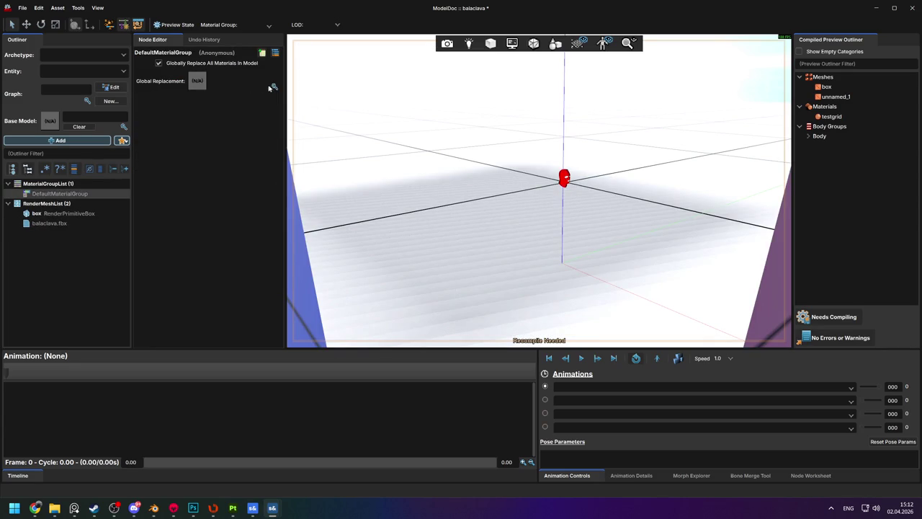
{"action": "left_click", "coordinate": [265, 87]}
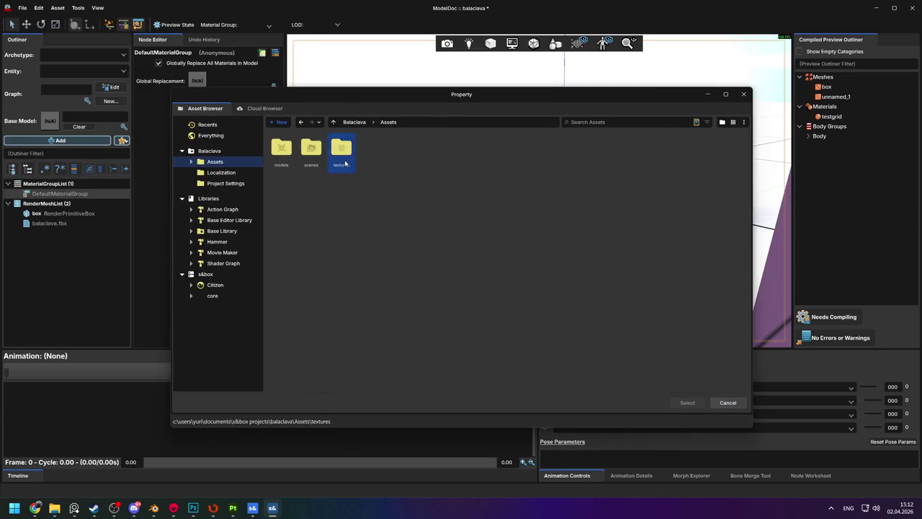
{"action": "double_click", "coordinate": [345, 164]}
{"action": "double_click", "coordinate": [283, 153]}
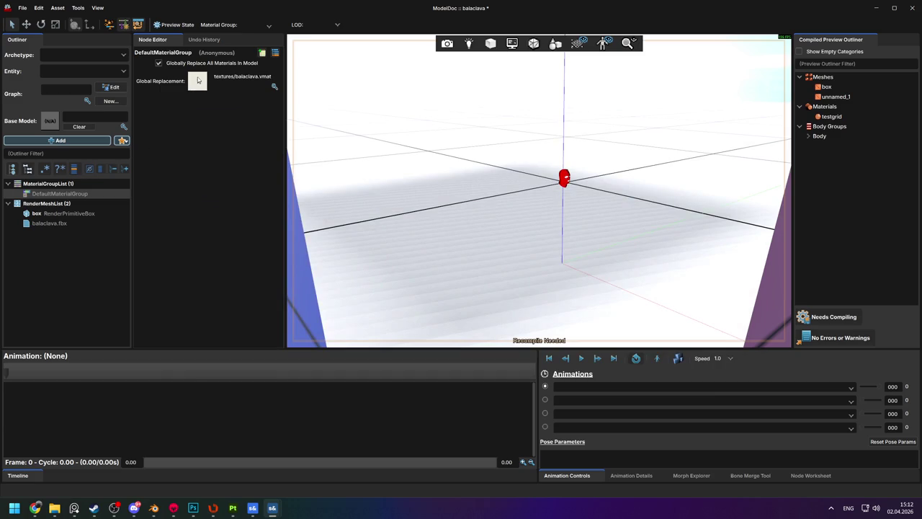
{"action": "double_click", "coordinate": [196, 85]}
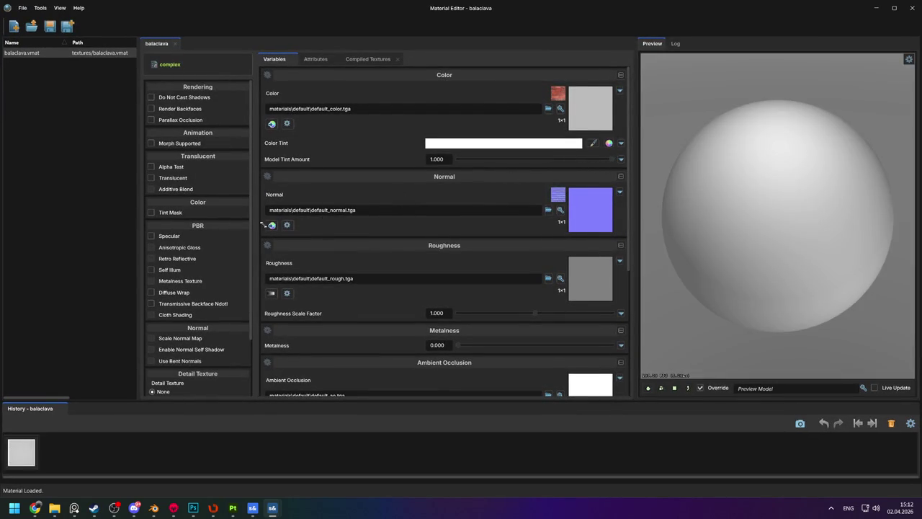
Search Normal textures for 'ba', cancel without changes, and restore the Material Editor to a smaller window
{"action": "left_click", "coordinate": [548, 209]}
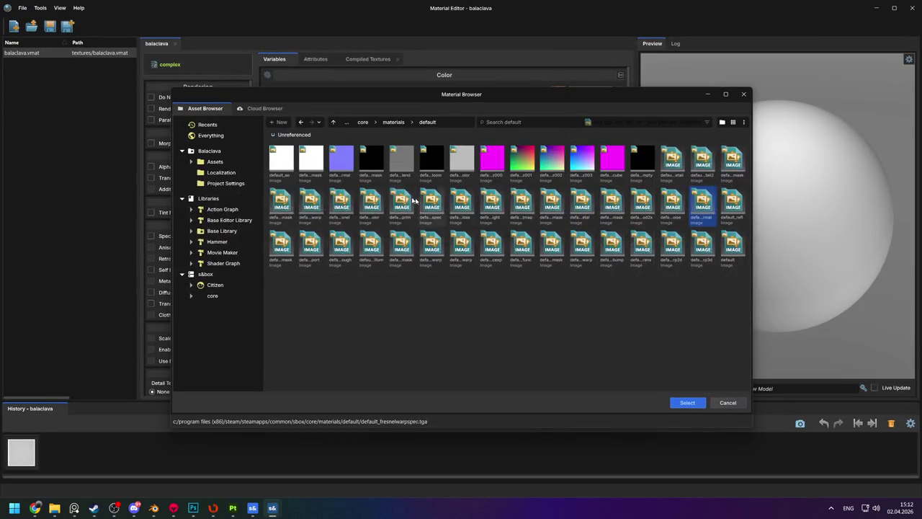
{"action": "left_click", "coordinate": [516, 121]}
{"action": "type", "text": "ba"}
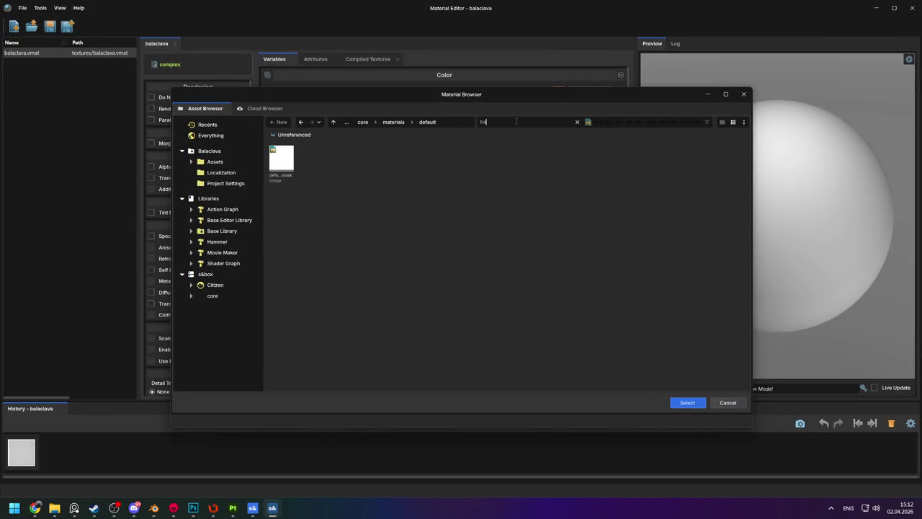
{"action": "key", "text": "Escape"}
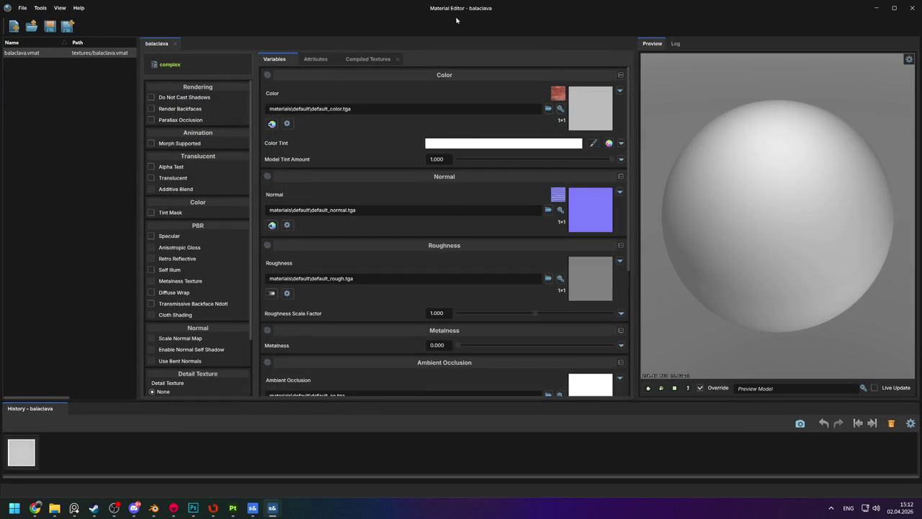
{"action": "double_click", "coordinate": [492, 12]}
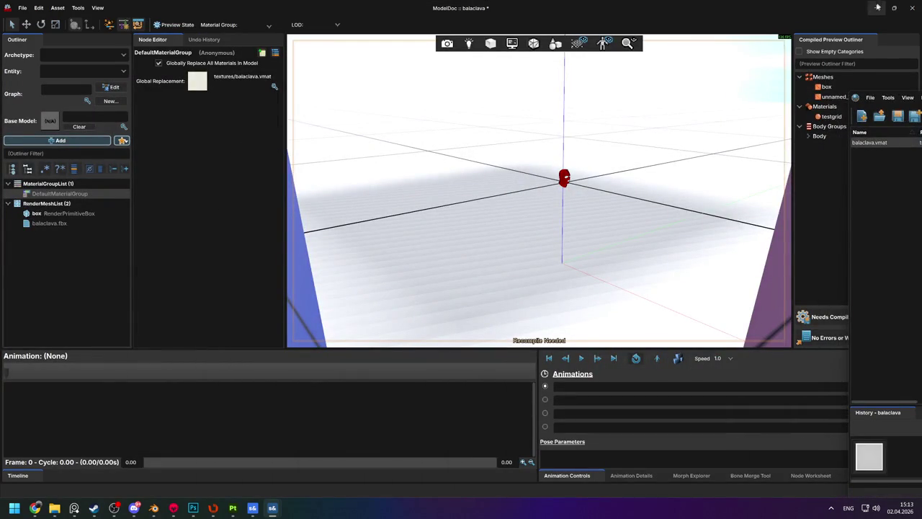
In the s&box editor's Asset Browser, open Assets > textures, then Alt+Tab back to ModelDoc
{"action": "left_click", "coordinate": [254, 508]}
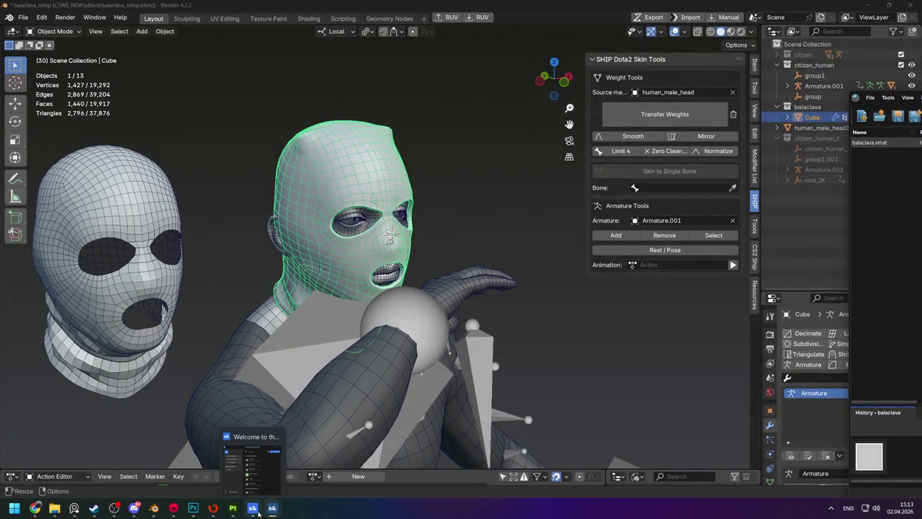
{"action": "mouse_move", "coordinate": [273, 509]}
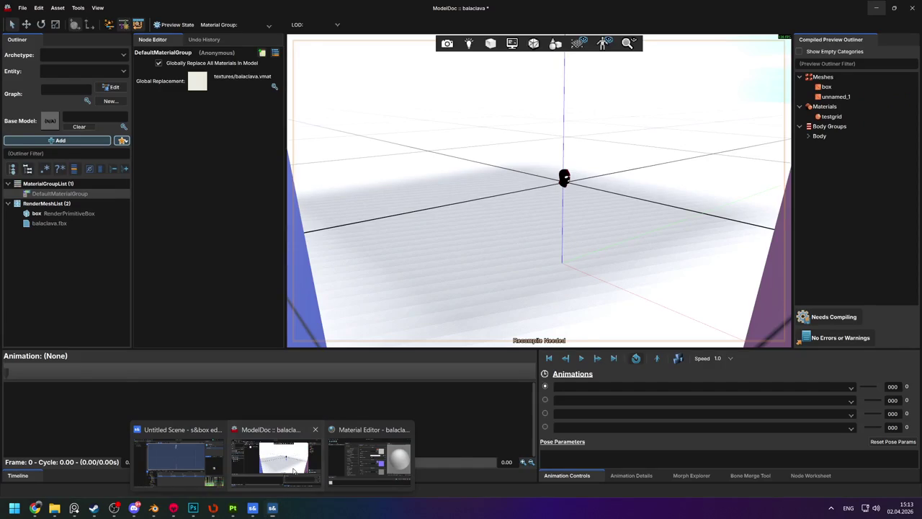
{"action": "left_click", "coordinate": [293, 471]}
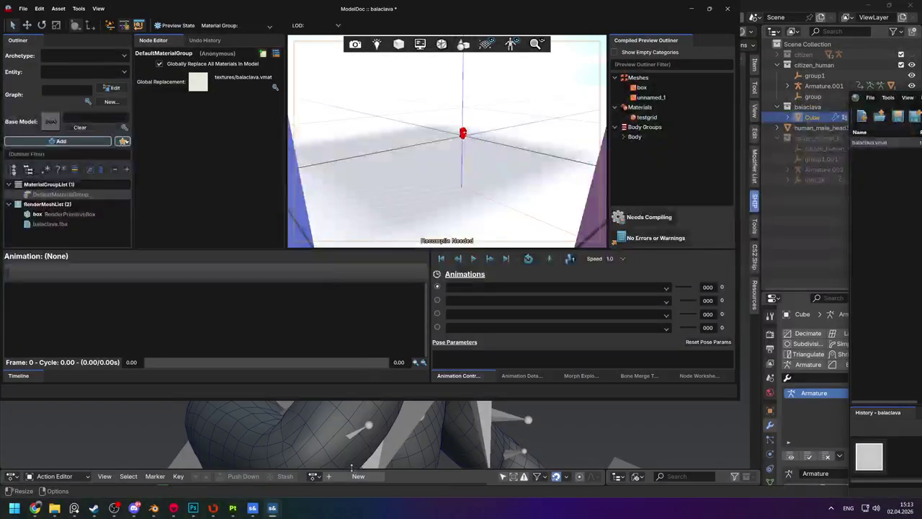
{"action": "mouse_move", "coordinate": [273, 508]}
{"action": "left_click", "coordinate": [215, 461]}
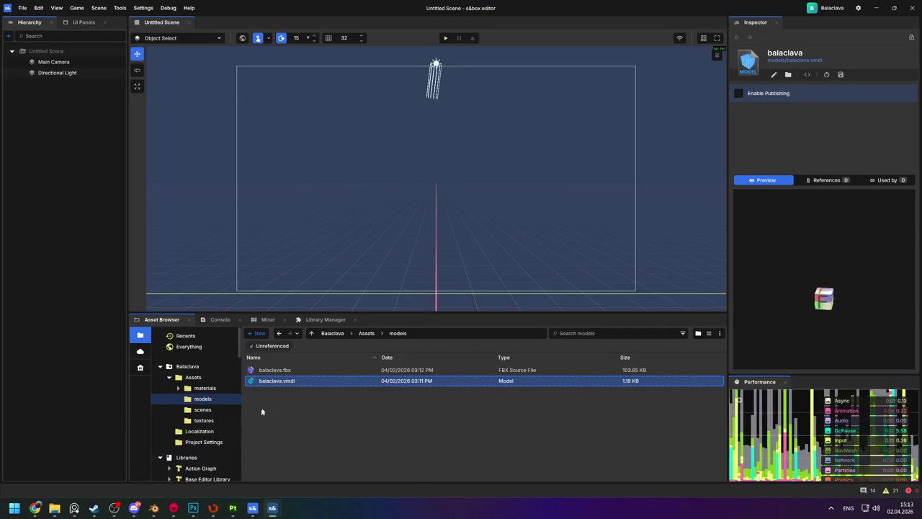
{"action": "left_click", "coordinate": [204, 420]}
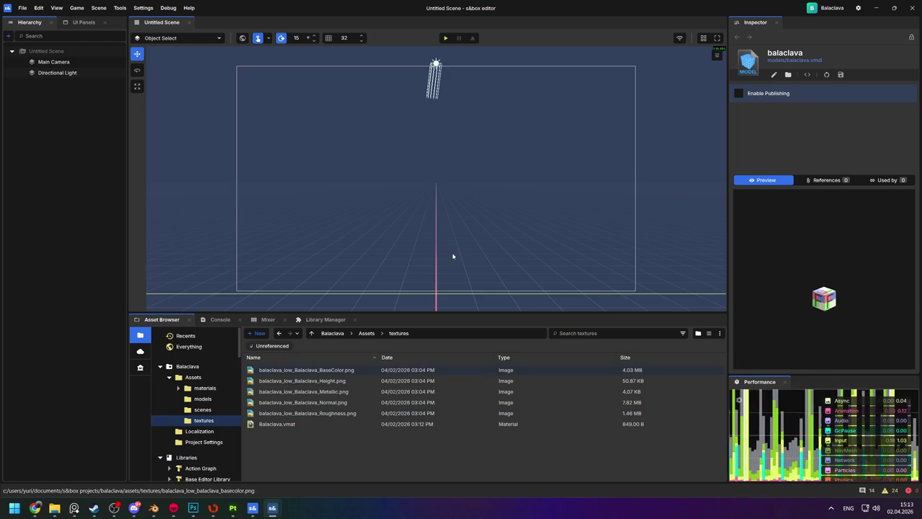
{"action": "key", "text": "alt+Tab"}
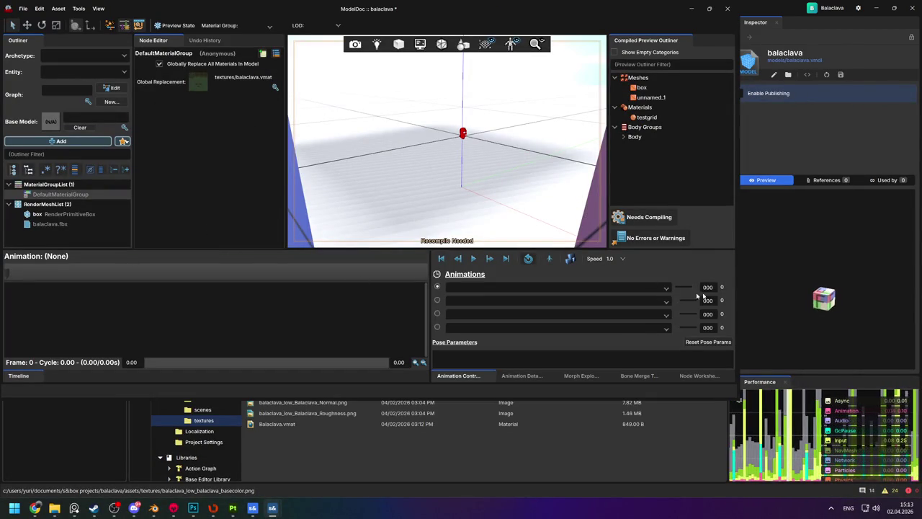
Maximize ModelDoc and orbit the preview around the dark green balaclava mask
{"action": "left_click_drag", "start_coordinate": [426, 147], "coordinate": [430, 147]}
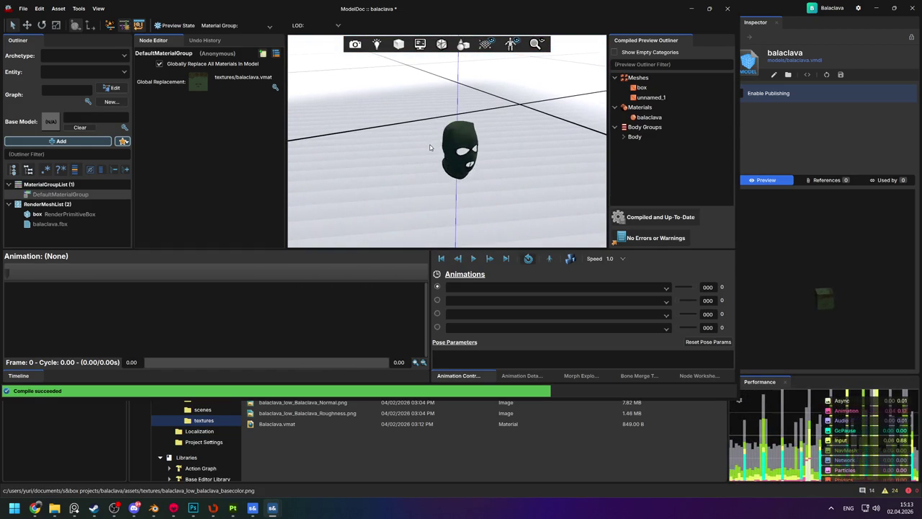
{"action": "left_click", "coordinate": [708, 8]}
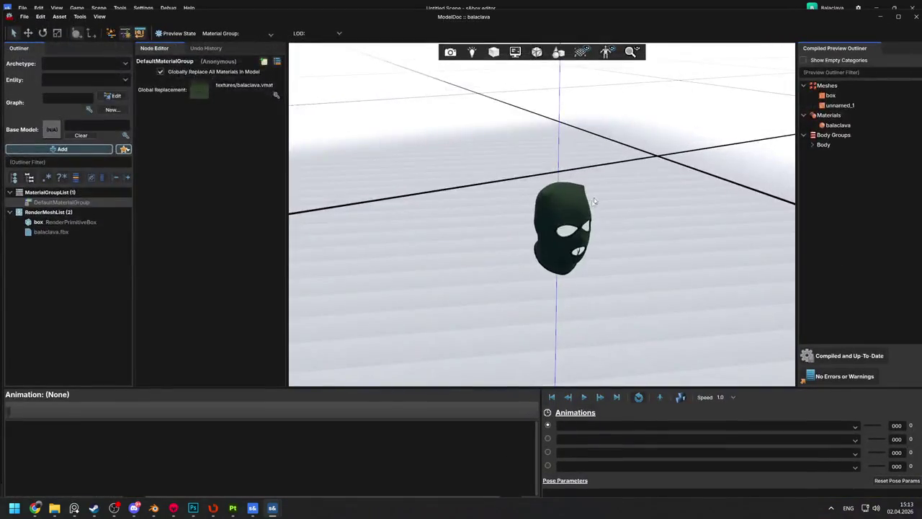
{"action": "left_click_drag", "start_coordinate": [573, 215], "coordinate": [573, 213]}
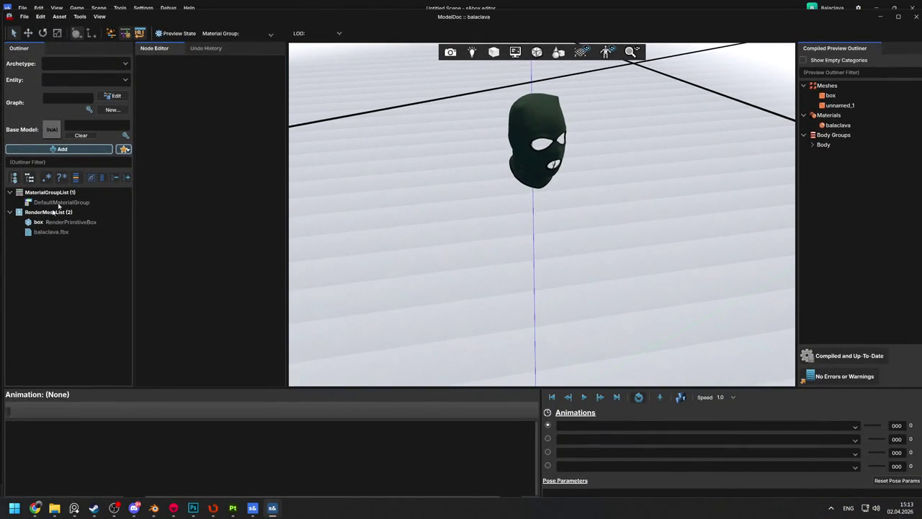
{"action": "right_click", "coordinate": [57, 249]}
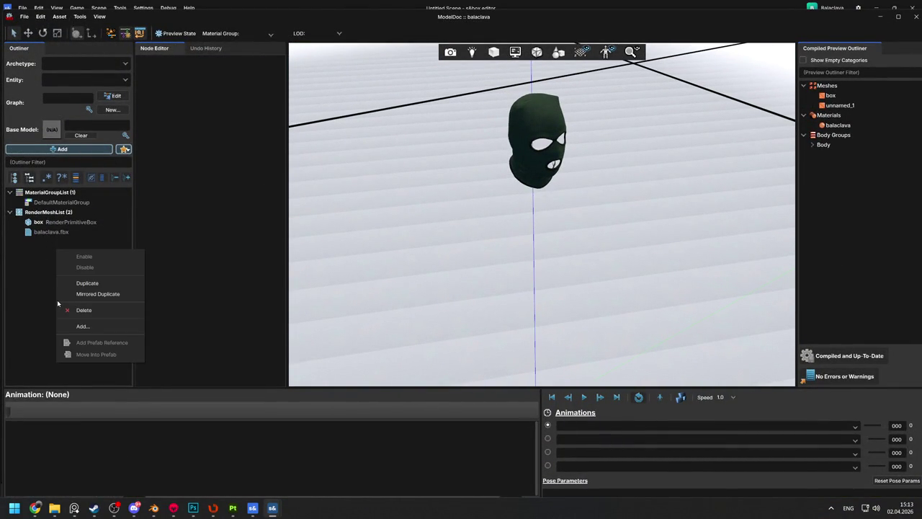
Add a ModelModifier_ScaleAndMirror node via 'sca' and set its scale unit (390.37)
{"action": "left_click", "coordinate": [46, 252]}
{"action": "left_click", "coordinate": [62, 151]}
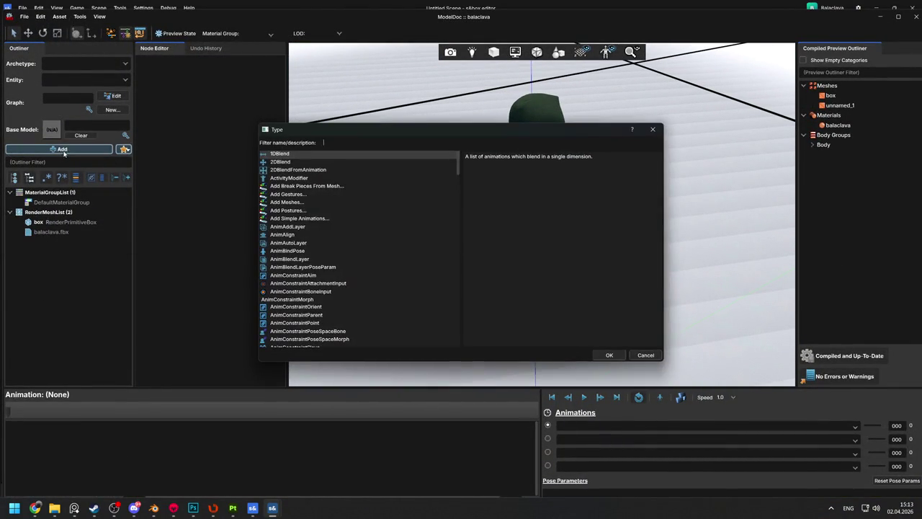
{"action": "type", "text": "sca"}
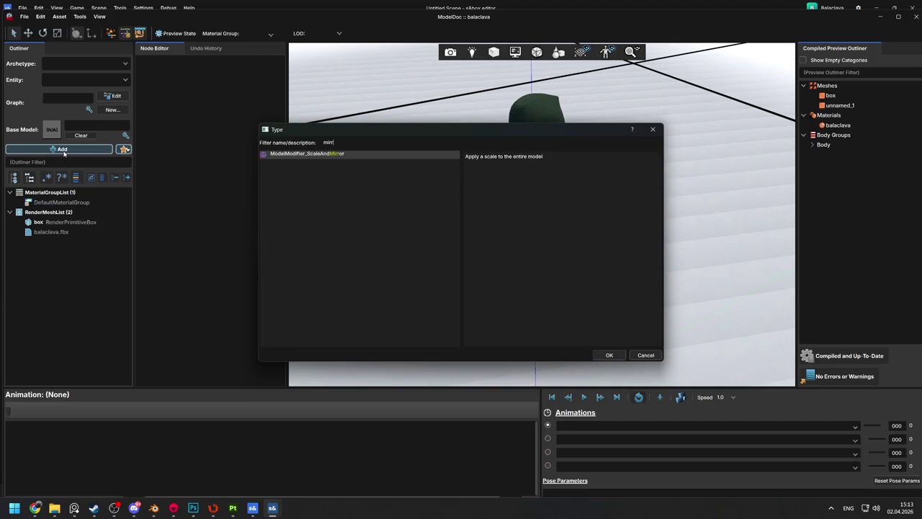
{"action": "key", "text": "Return"}
{"action": "left_click", "coordinate": [230, 76]}
{"action": "left_click", "coordinate": [239, 94]}
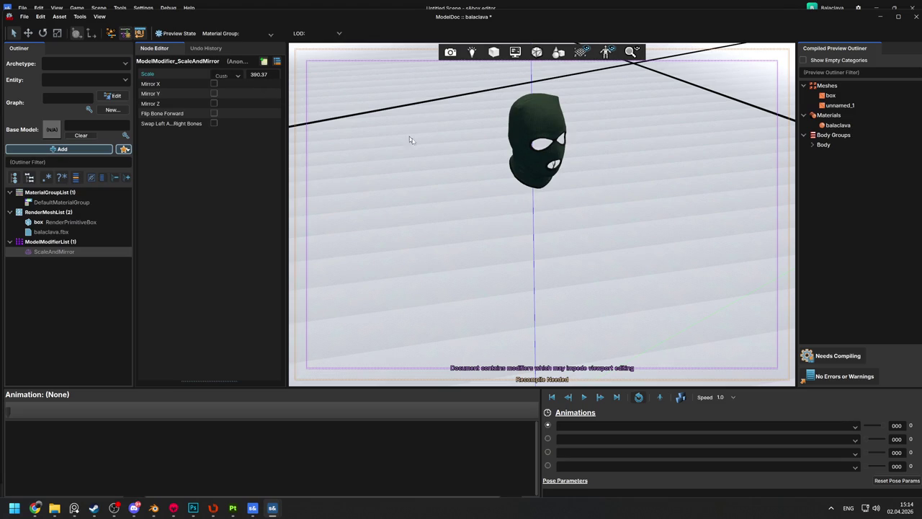
Recompile the model with the new scale and switch back to Blender
{"action": "right_click", "coordinate": [445, 143]}
{"action": "left_click", "coordinate": [822, 361]}
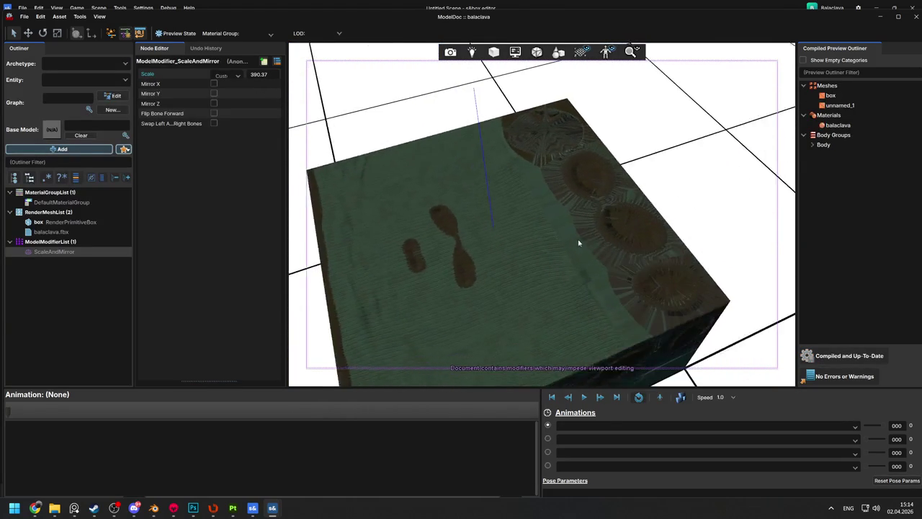
{"action": "key", "text": "alt+Tab"}
{"action": "left_click", "coordinate": [617, 94]}
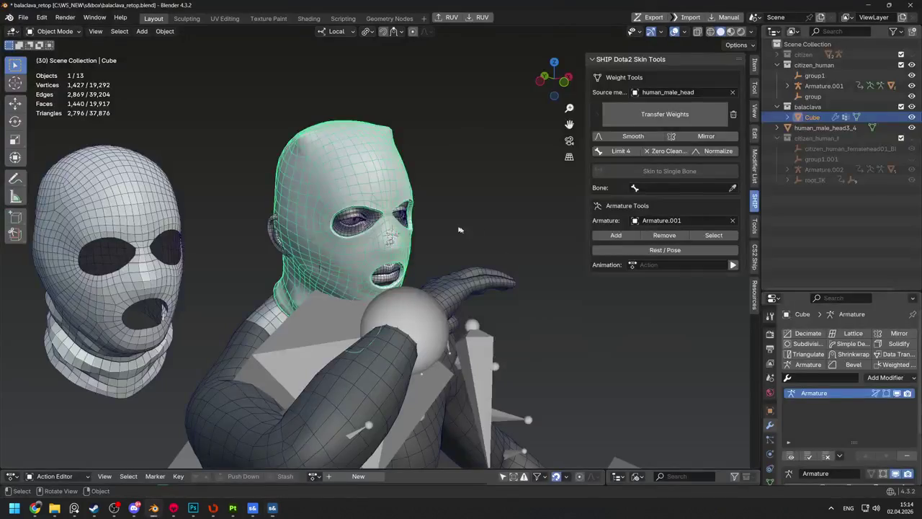
Isolate the mask mesh and rename its object to balaclava
{"action": "left_click", "coordinate": [361, 170]}
{"action": "key", "text": "KP_Divide"}
{"action": "key", "text": "KP_Divide"}
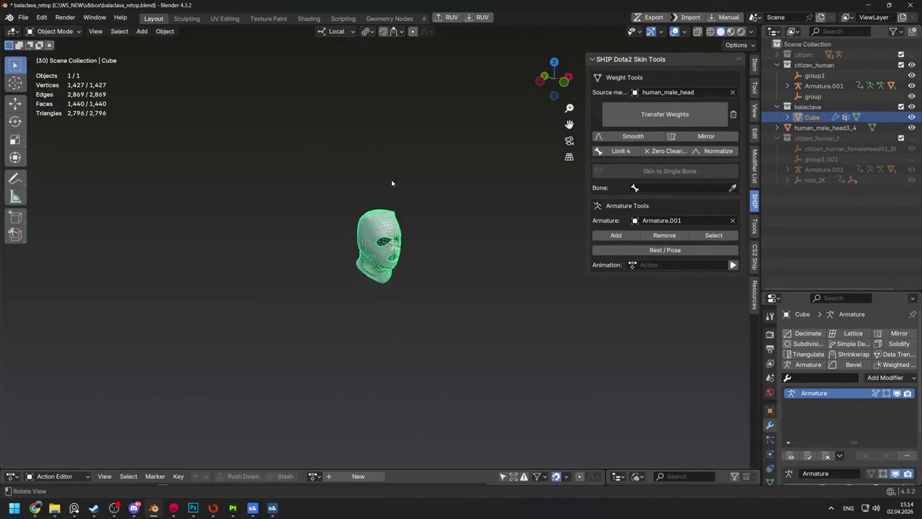
{"action": "double_click", "coordinate": [812, 117]}
{"action": "type", "text": "Bl"}
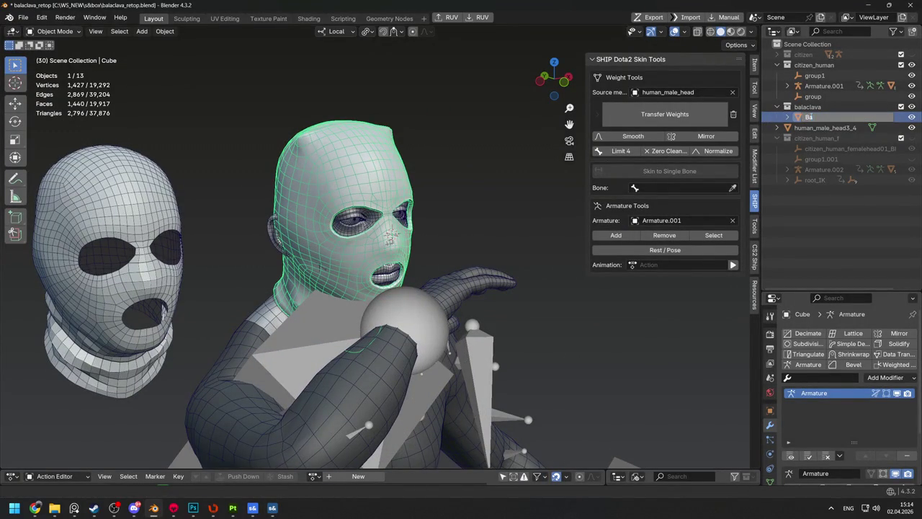
{"action": "type", "text": "va"}
{"action": "key", "text": "Return"}
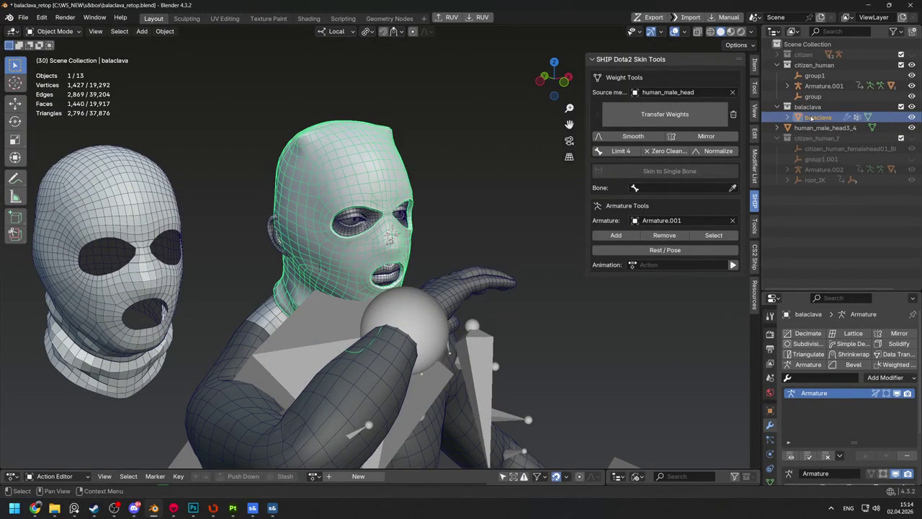
Re-export the balaclava mesh as FBX, overwriting balaclava.fbx
{"action": "left_click", "coordinate": [35, 508]}
{"action": "left_click", "coordinate": [436, 158]}
{"action": "left_click", "coordinate": [345, 188]}
{"action": "left_click", "coordinate": [653, 17]}
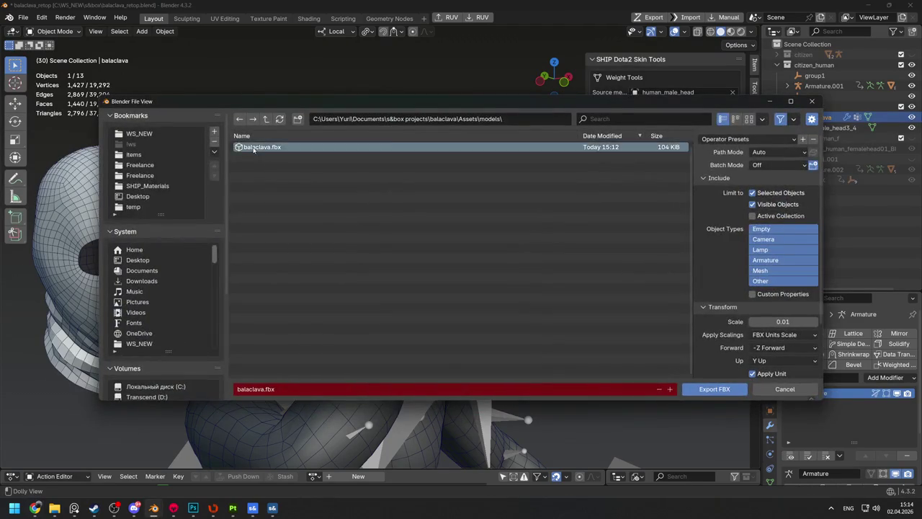
{"action": "double_click", "coordinate": [254, 147]}
Recompile the model in ModelDoc with the updated mesh
{"action": "key", "text": "alt+Tab"}
{"action": "left_click", "coordinate": [831, 355]}
{"action": "left_click", "coordinate": [63, 201]}
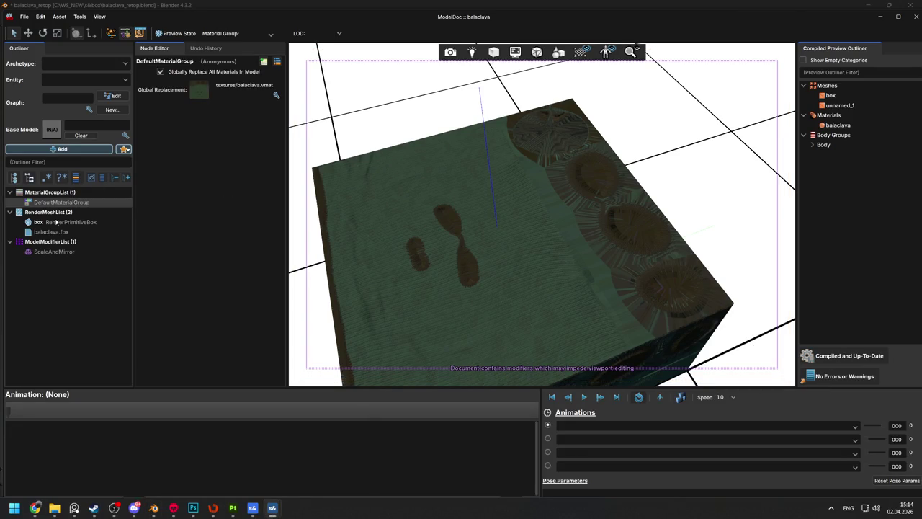
Delete the placeholder box render primitive and recompile the model
{"action": "left_click", "coordinate": [43, 222]}
{"action": "key", "text": "Delete"}
{"action": "left_click", "coordinate": [51, 222]}
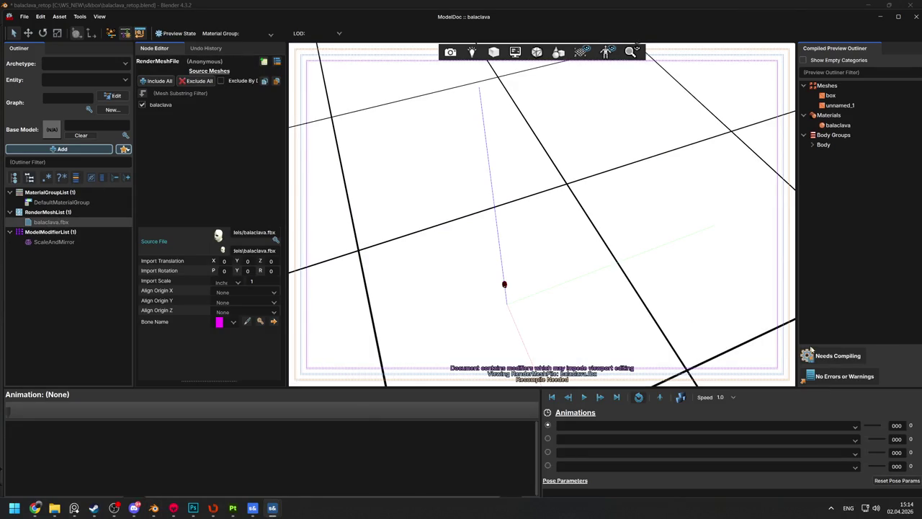
{"action": "left_click", "coordinate": [806, 353]}
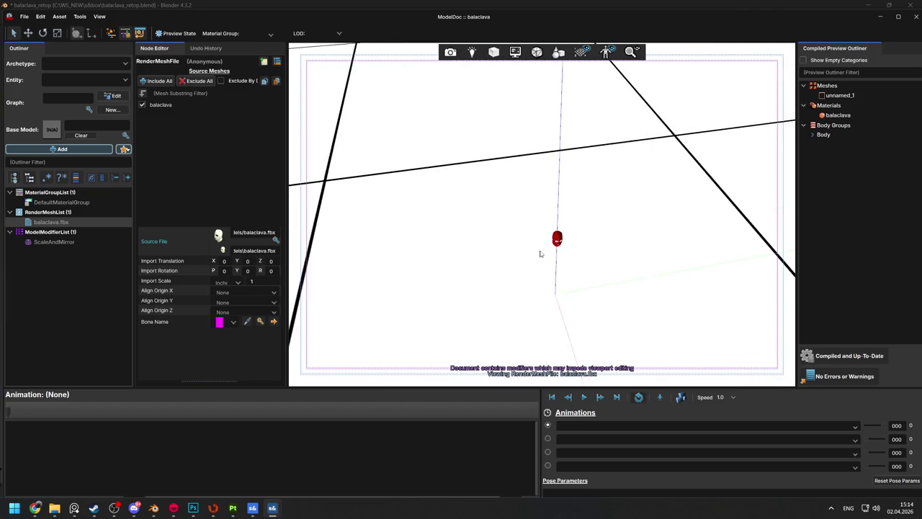
Hide the floor and grid in the preview
{"action": "left_click", "coordinate": [84, 202]}
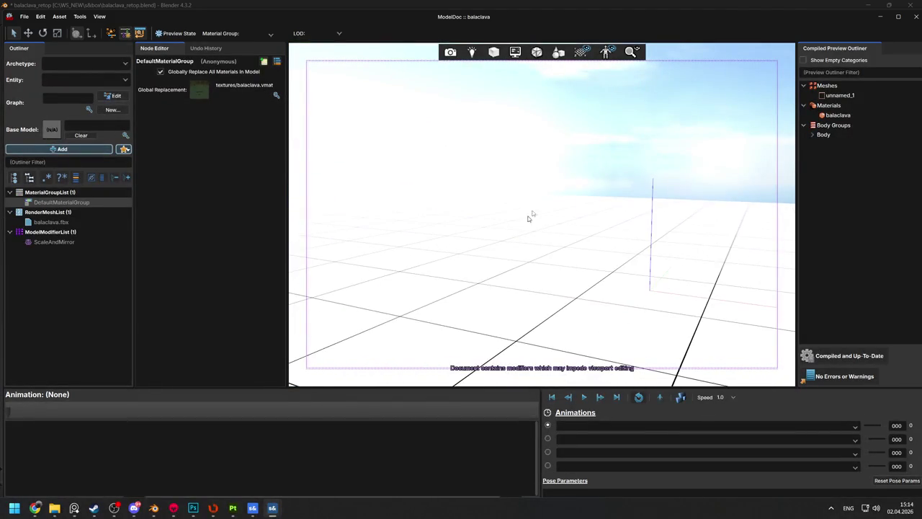
{"action": "left_click", "coordinate": [581, 52]}
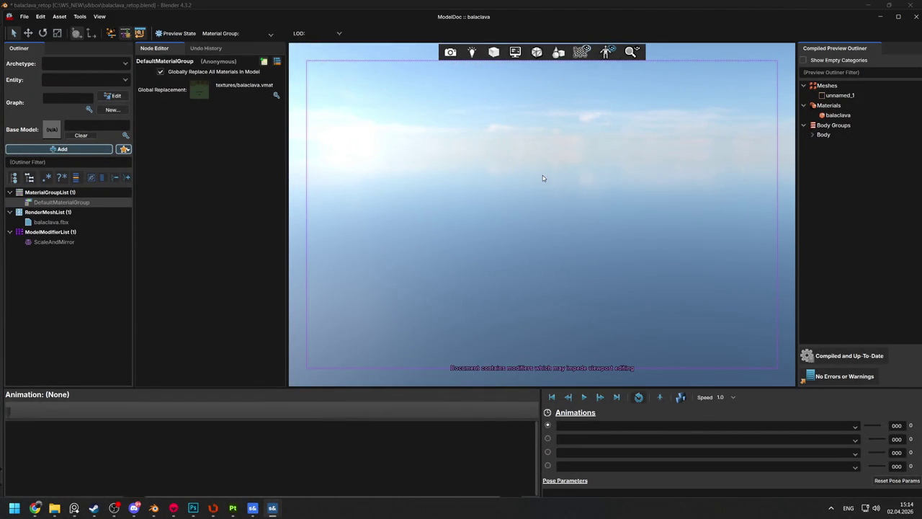
{"action": "left_click", "coordinate": [64, 223]}
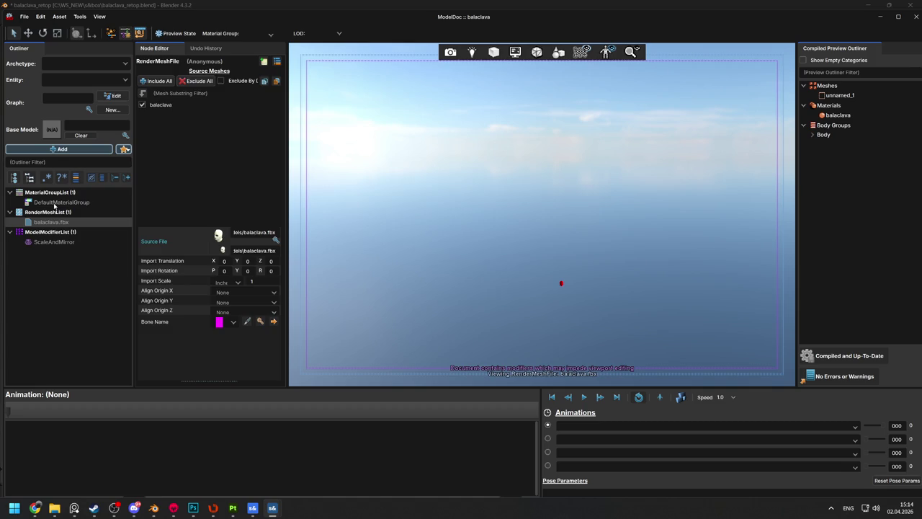
{"action": "left_click", "coordinate": [54, 204]}
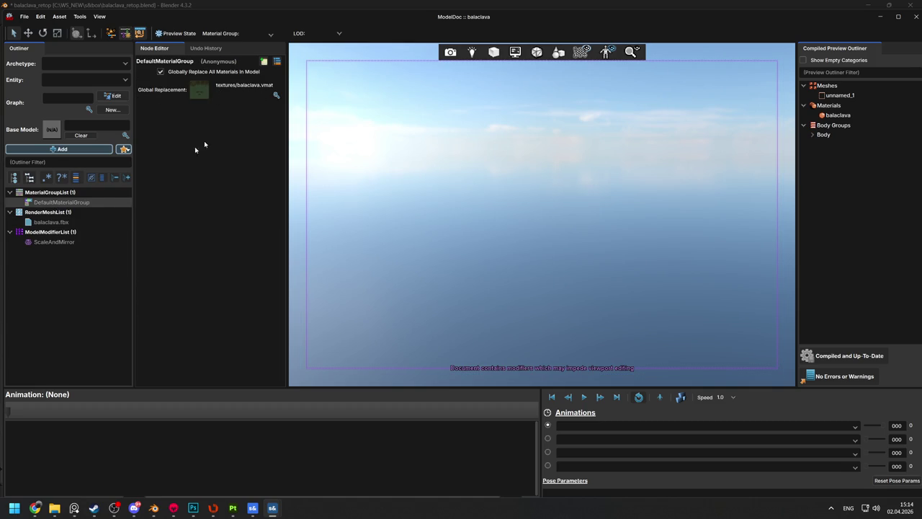
Set the ScaleAndMirror scale to 39.37 meters and recompile
{"action": "left_click", "coordinate": [57, 241]}
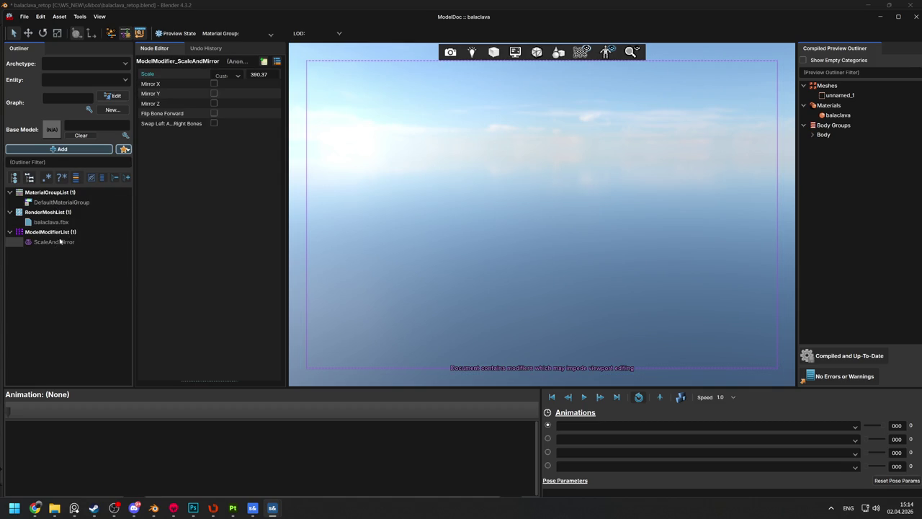
{"action": "left_click", "coordinate": [254, 94]}
{"action": "left_click", "coordinate": [837, 358]}
Untick Globally Replace All Materials in DefaultMaterialGroup
{"action": "left_click", "coordinate": [540, 275]}
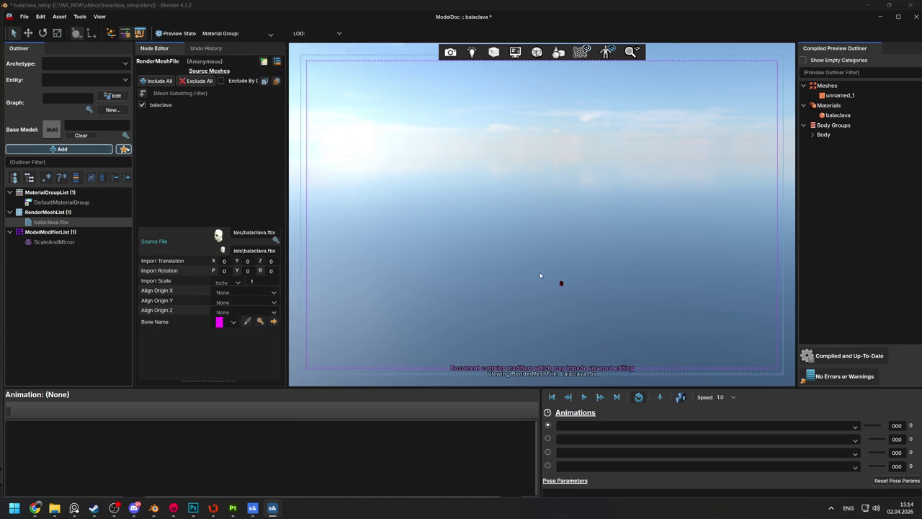
{"action": "left_click", "coordinate": [540, 275]}
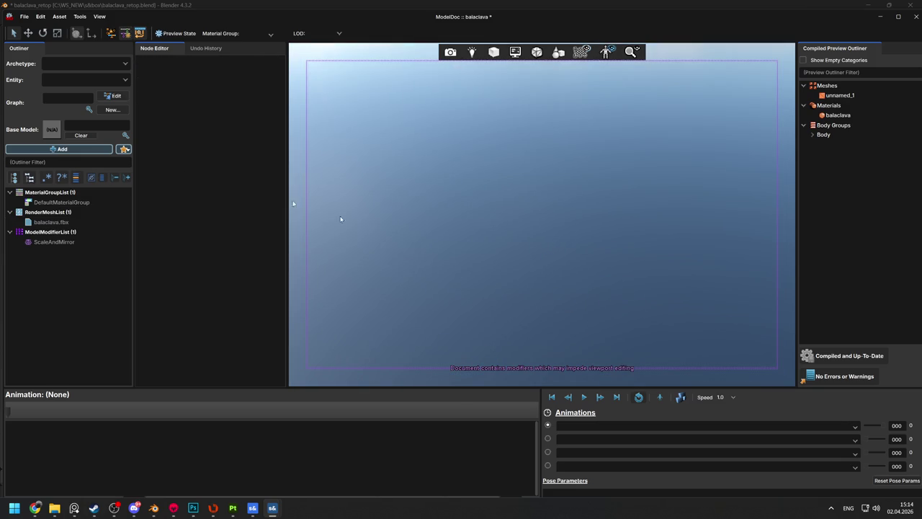
{"action": "left_click", "coordinate": [69, 205]}
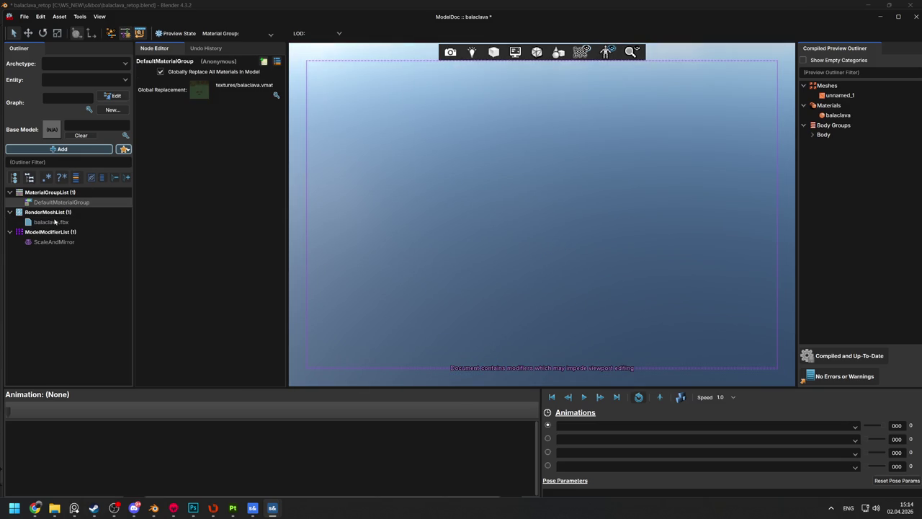
{"action": "left_click", "coordinate": [51, 222]}
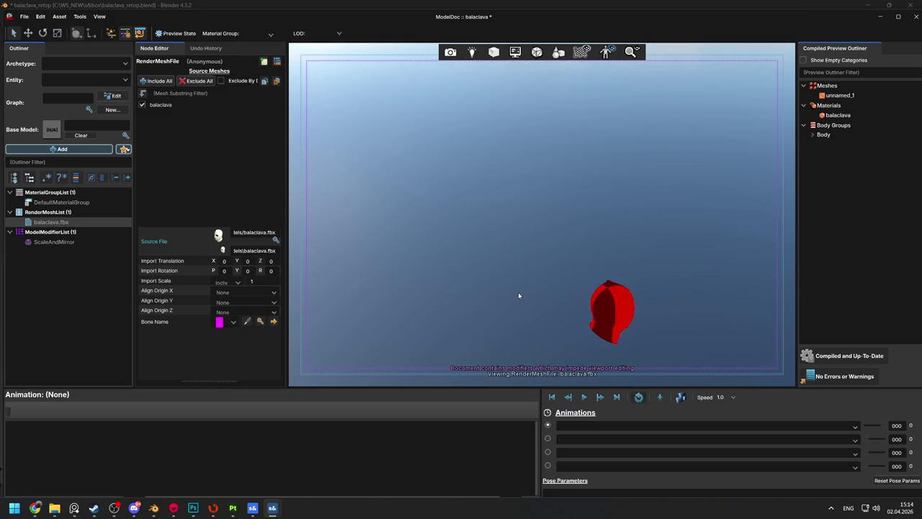
{"action": "left_click", "coordinate": [64, 202]}
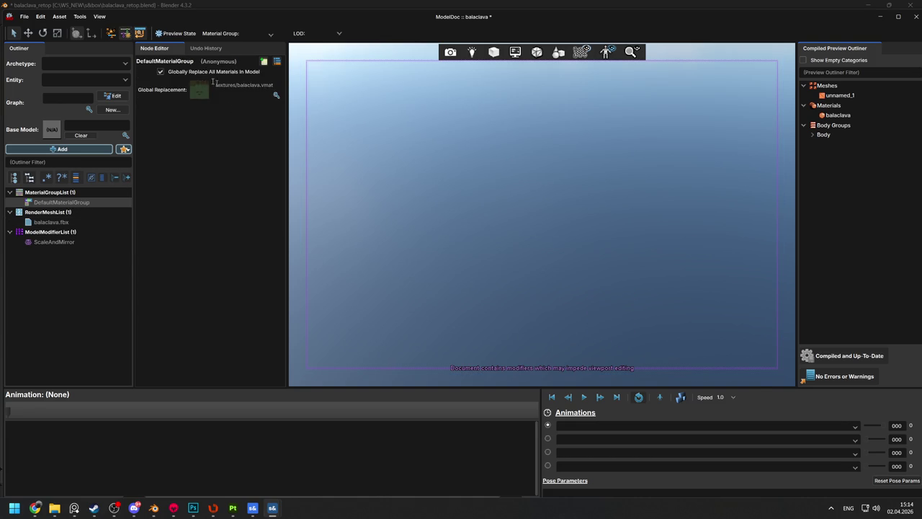
{"action": "left_click", "coordinate": [162, 72]}
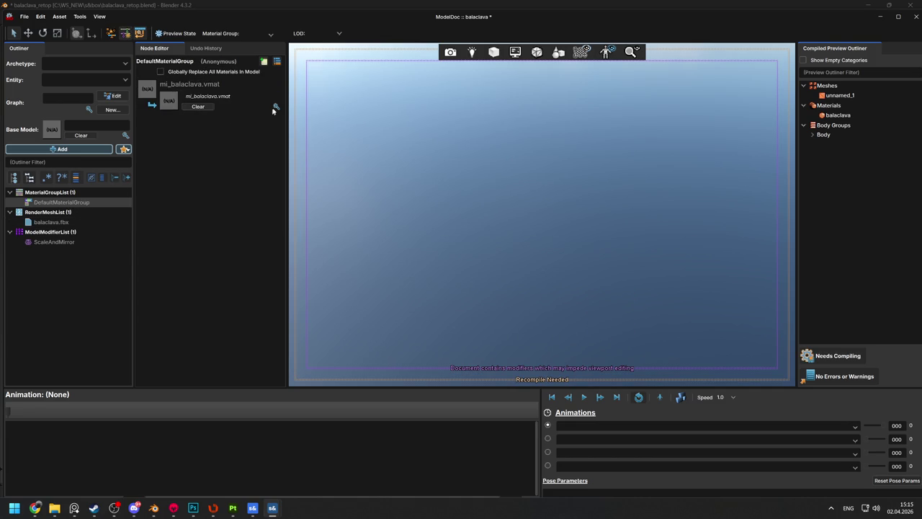
Remap mi_balaclava.vmat to the Balaclava material found by searching 'ba', then recompile
{"action": "left_click", "coordinate": [274, 107]}
{"action": "type", "text": "ba"}
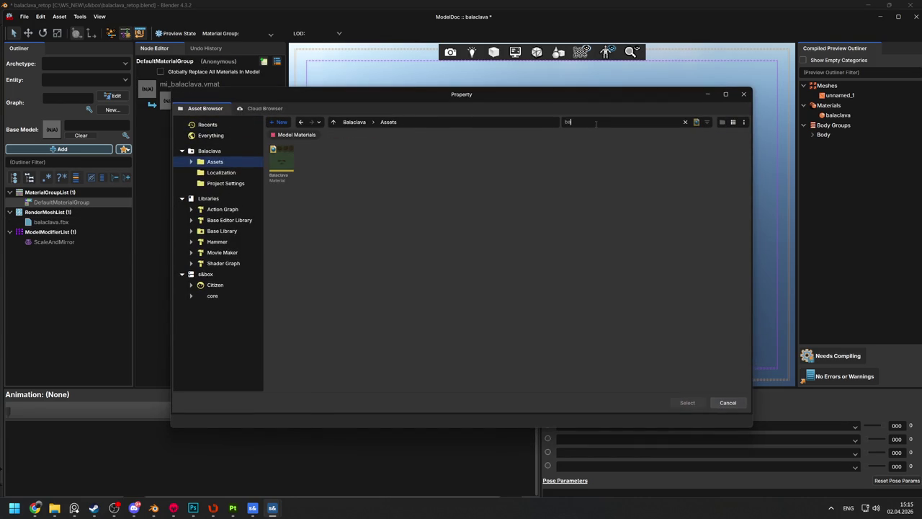
{"action": "double_click", "coordinate": [281, 160]}
{"action": "left_click", "coordinate": [823, 351]}
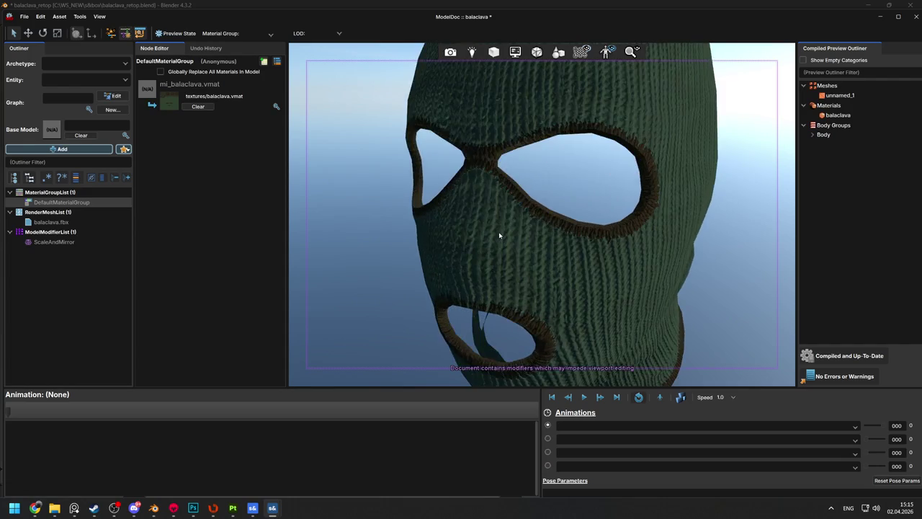
{"action": "key", "text": "alt+Tab"}
{"action": "key", "text": "alt+Tab"}
{"action": "key", "text": "alt+Tab"}
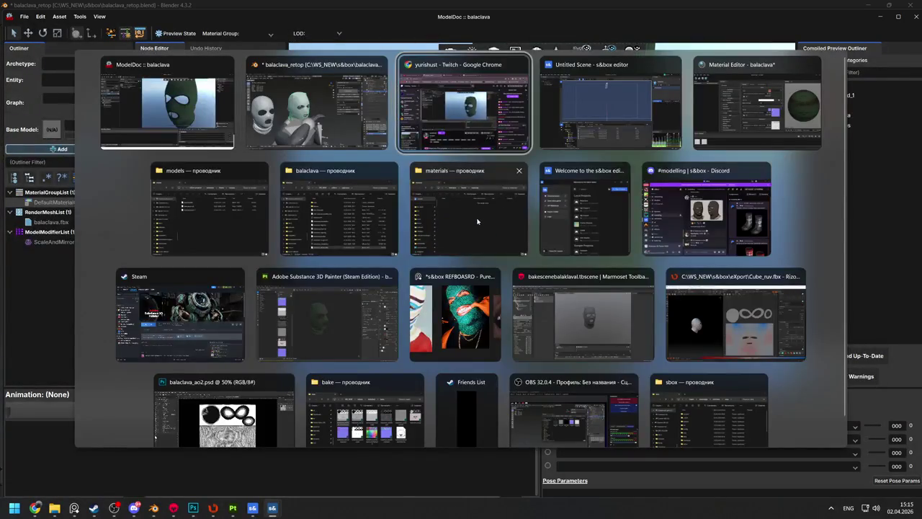
Open the texture export settings in Substance 3D Painter
{"action": "left_click", "coordinate": [327, 317]}
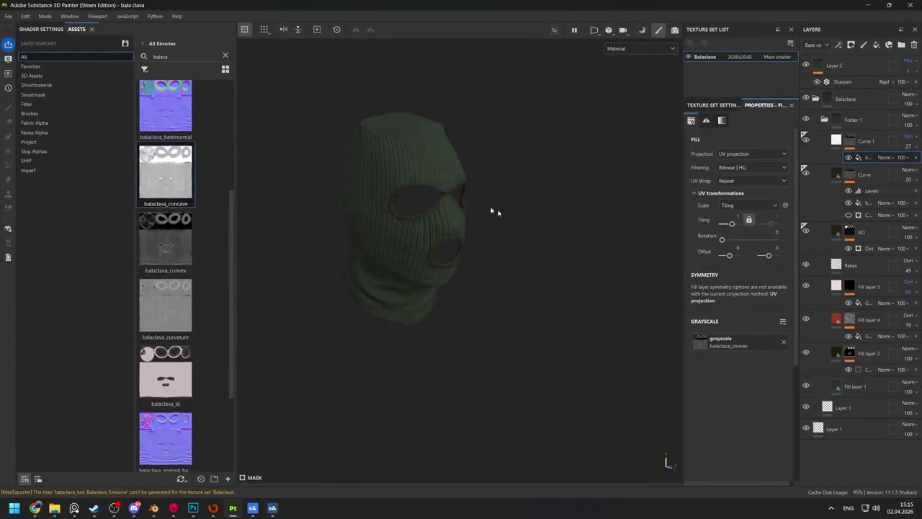
{"action": "key", "text": "p"}
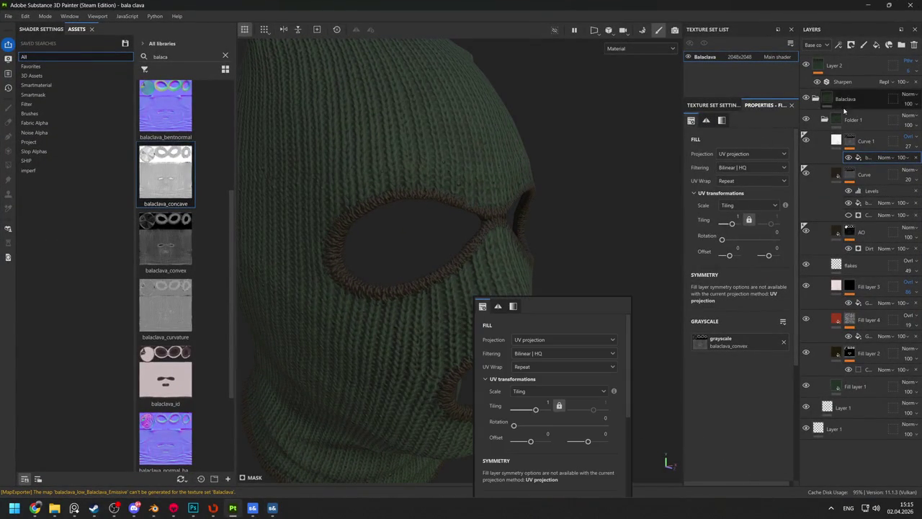
{"action": "key", "text": "ctrl+shift+e"}
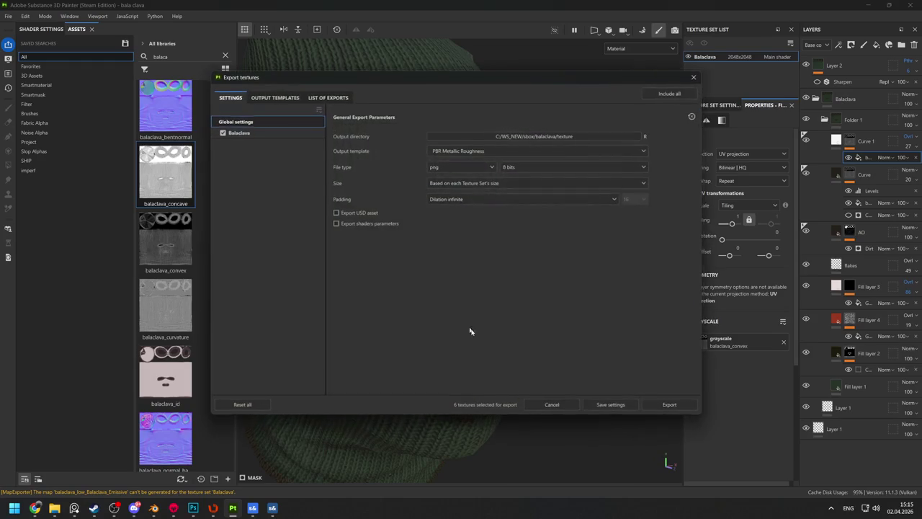
Check the compiled green balaclava from its left side in ModelDoc
{"action": "key", "text": "alt+Tab"}
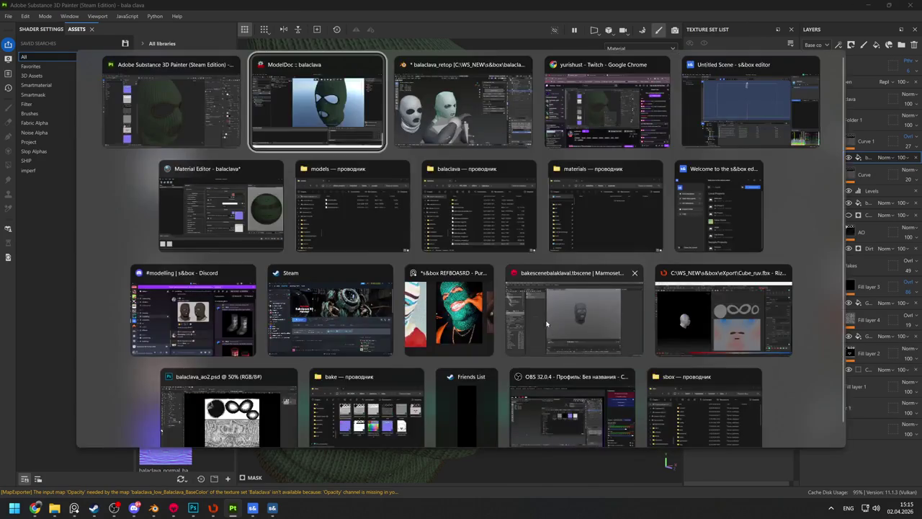
{"action": "scroll", "coordinate": [535, 271], "scroll_direction": "up", "scroll_amount": 5}
{"action": "scroll", "coordinate": [368, 252], "scroll_direction": "down", "scroll_amount": 5}
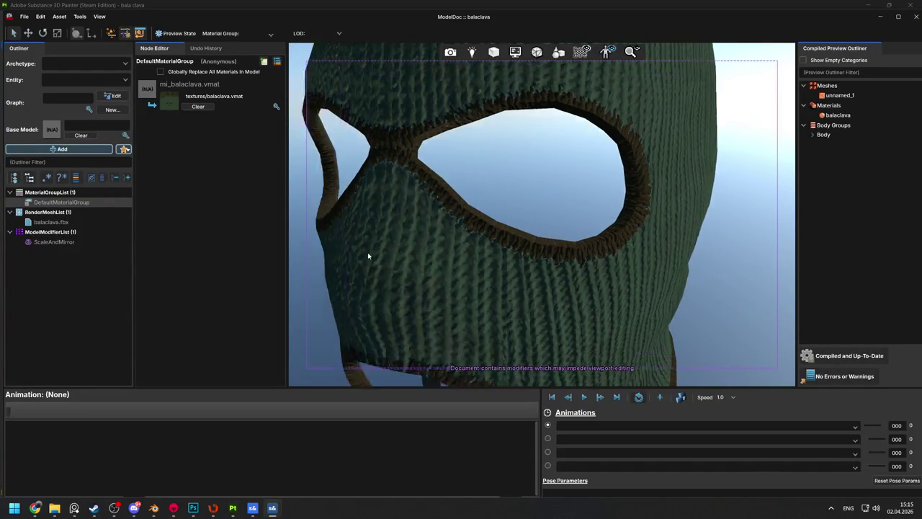
{"action": "scroll", "coordinate": [509, 248], "scroll_direction": "up", "scroll_amount": 3}
{"action": "left_click_drag", "start_coordinate": [508, 248], "coordinate": [511, 228]}
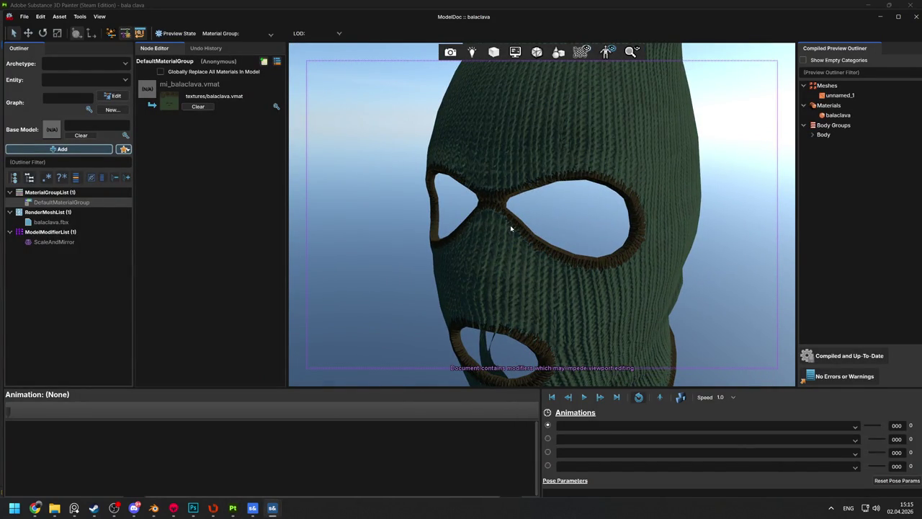
Open the export output folder and view balaclava_low_Balaclava_Normal.png in IrfanView
{"action": "key", "text": "alt+Tab"}
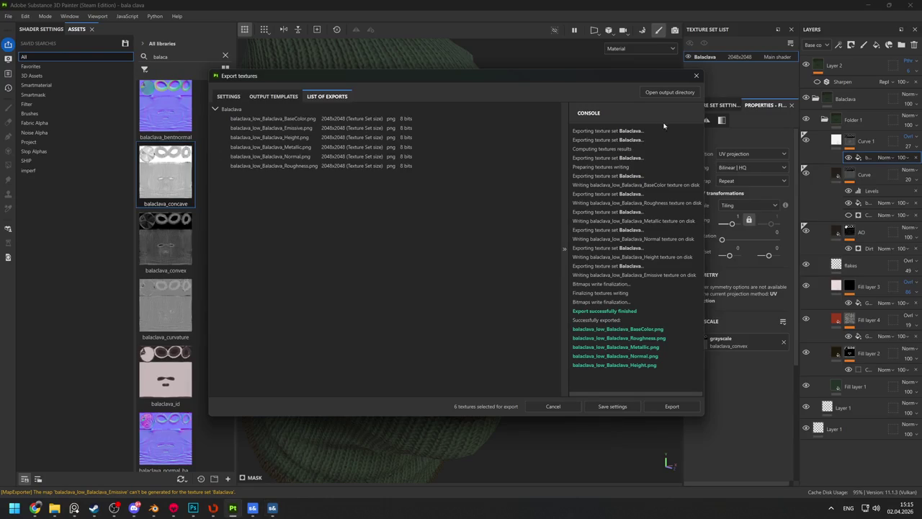
{"action": "left_click", "coordinate": [672, 92]}
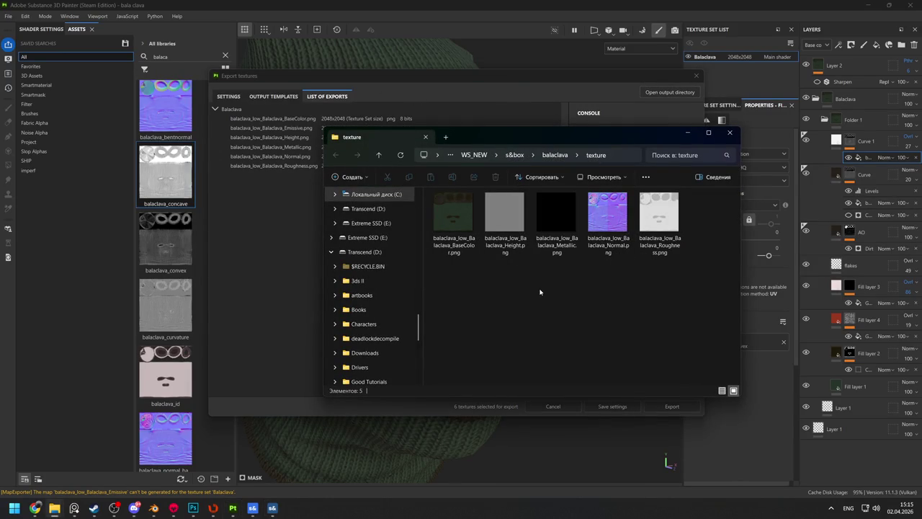
{"action": "left_click", "coordinate": [603, 224]}
{"action": "right_click", "coordinate": [597, 211]}
{"action": "left_click", "coordinate": [628, 199]}
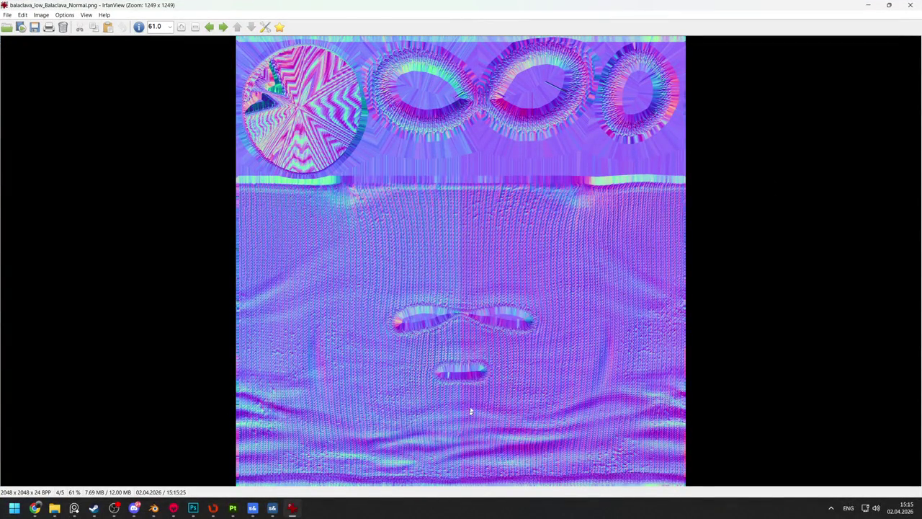
{"action": "key", "text": "Escape"}
In ModelDoc, zoom in and out on the green knit balaclava and turn it to face the other way
{"action": "key", "text": "alt+Tab"}
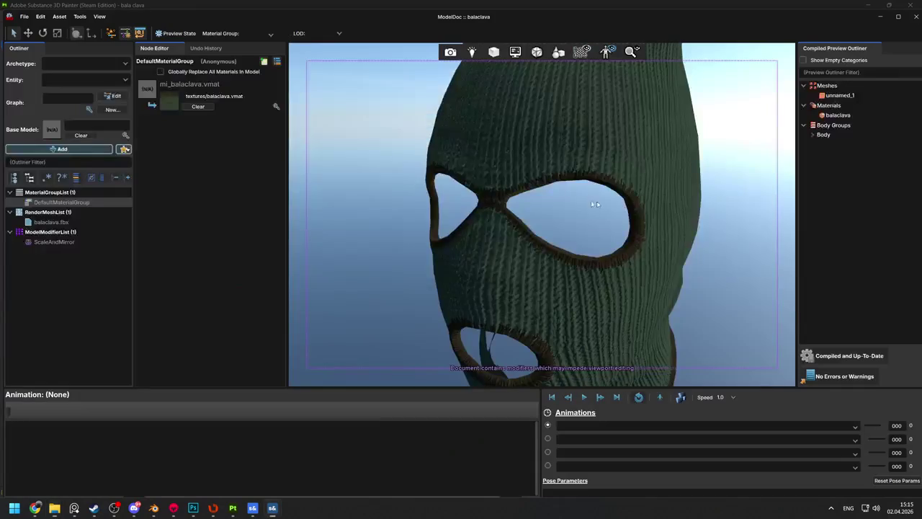
{"action": "scroll", "coordinate": [517, 223], "scroll_direction": "down", "scroll_amount": 5}
{"action": "scroll", "coordinate": [531, 216], "scroll_direction": "up", "scroll_amount": 8}
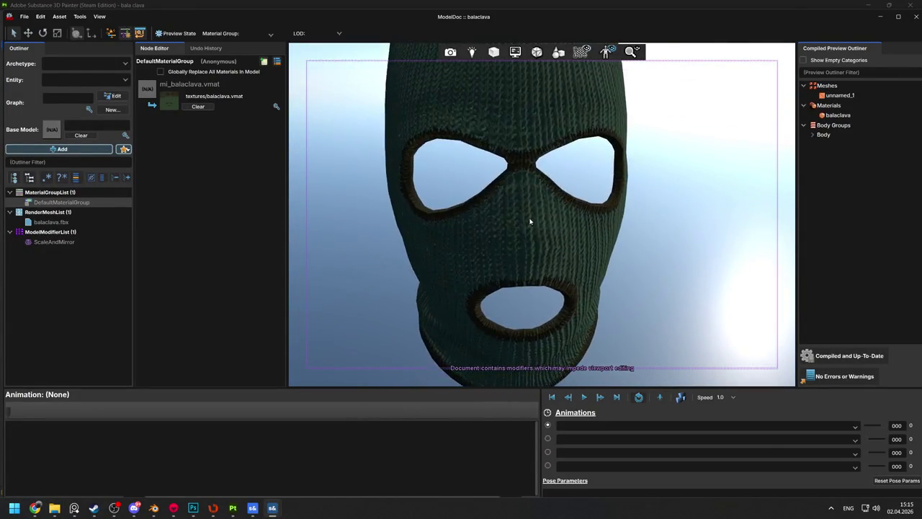
{"action": "scroll", "coordinate": [530, 221], "scroll_direction": "down", "scroll_amount": 8}
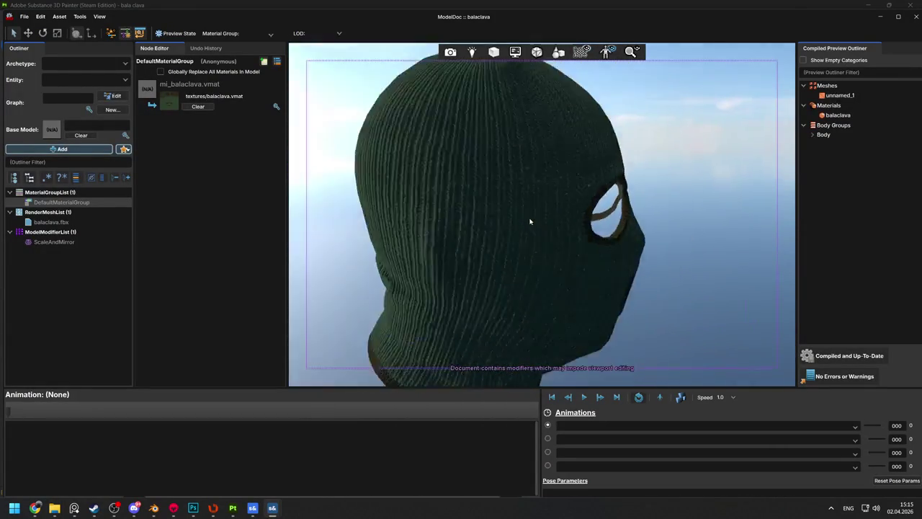
{"action": "scroll", "coordinate": [530, 218], "scroll_direction": "up", "scroll_amount": 5}
{"action": "left_click_drag", "start_coordinate": [530, 217], "coordinate": [531, 218]}
Orbit to a three-quarter view of the eye holes, then return to Blender's balaclava_retop.blend
{"action": "scroll", "coordinate": [530, 218], "scroll_direction": "down", "scroll_amount": 4}
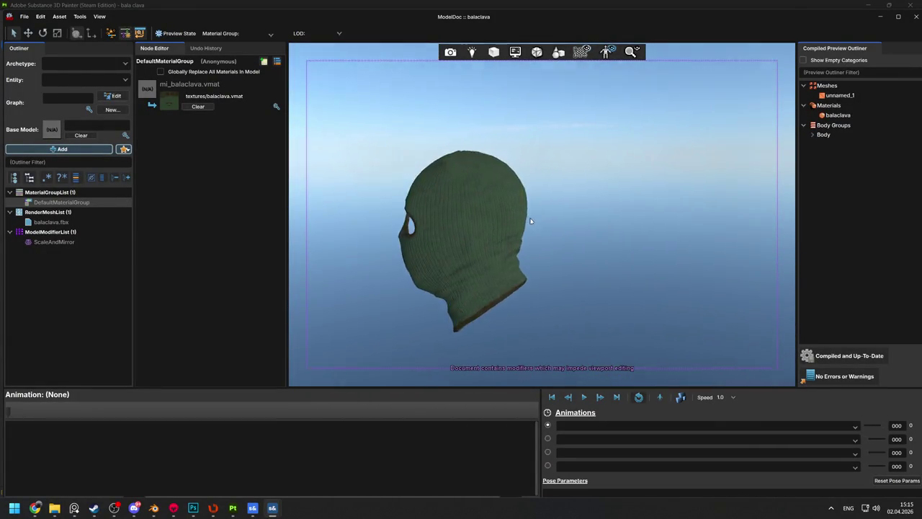
{"action": "scroll", "coordinate": [530, 221], "scroll_direction": "up", "scroll_amount": 10}
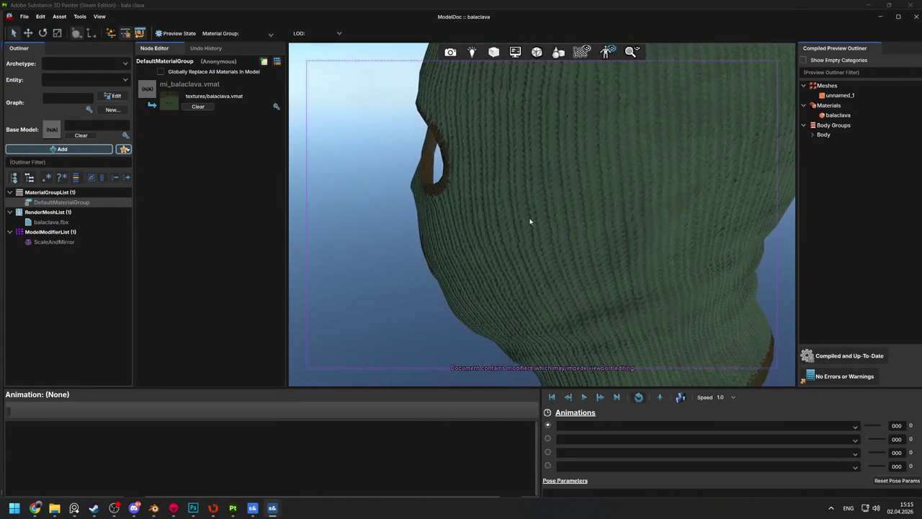
{"action": "left_click_drag", "start_coordinate": [529, 221], "coordinate": [529, 221]}
{"action": "scroll", "coordinate": [529, 221], "scroll_direction": "down", "scroll_amount": 5}
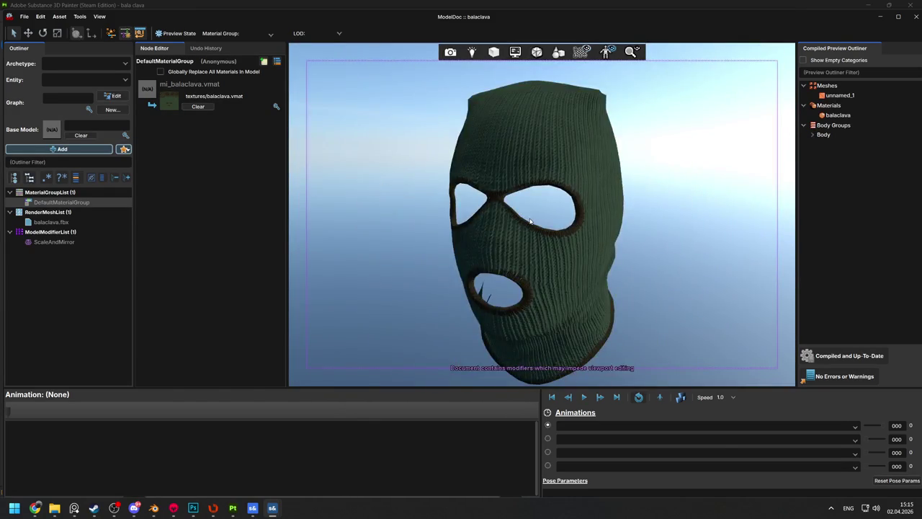
{"action": "key", "text": "alt+Tab"}
{"action": "key", "text": "alt+Tab"}
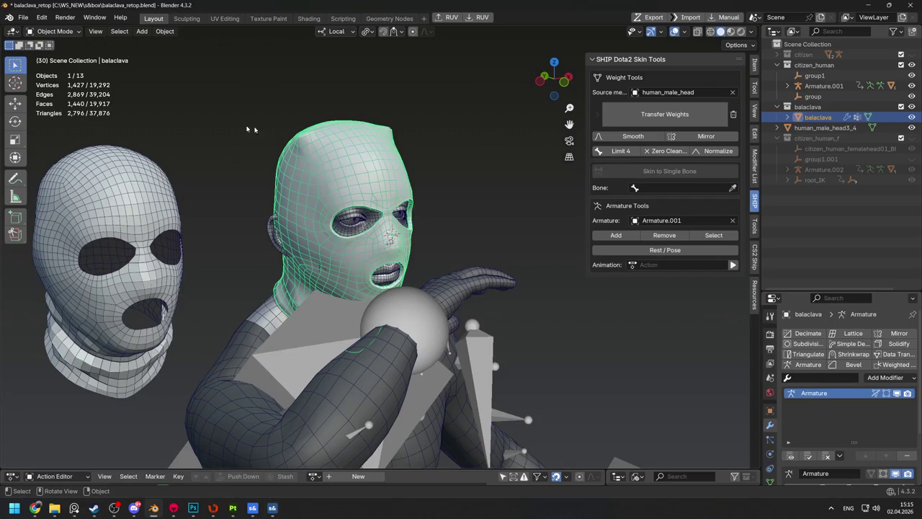
{"action": "key", "text": "alt+Tab"}
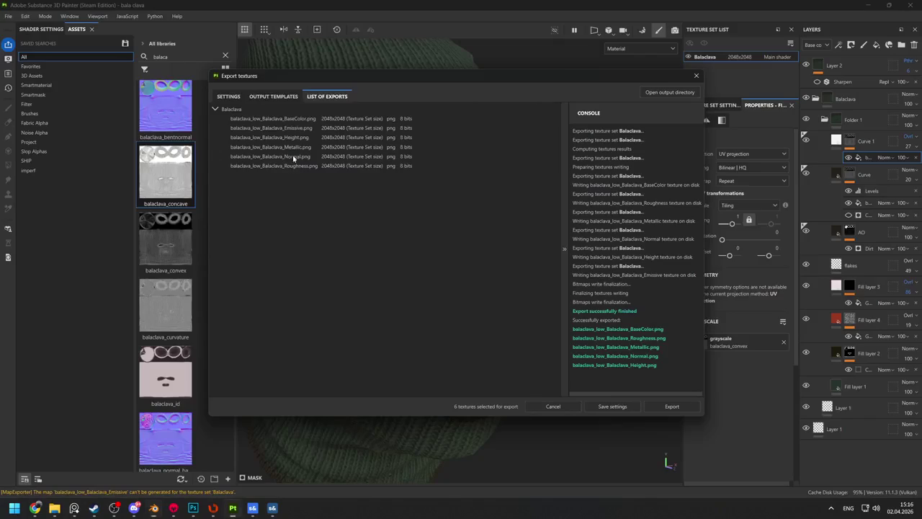
Review the texture export settings and output templates, then close the export window
{"action": "key", "text": "Escape"}
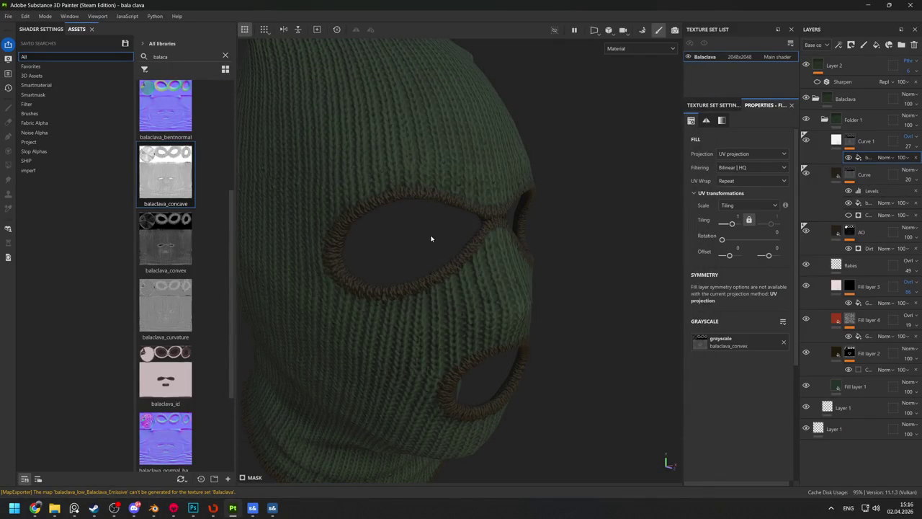
{"action": "key", "text": "ctrl+shift+e"}
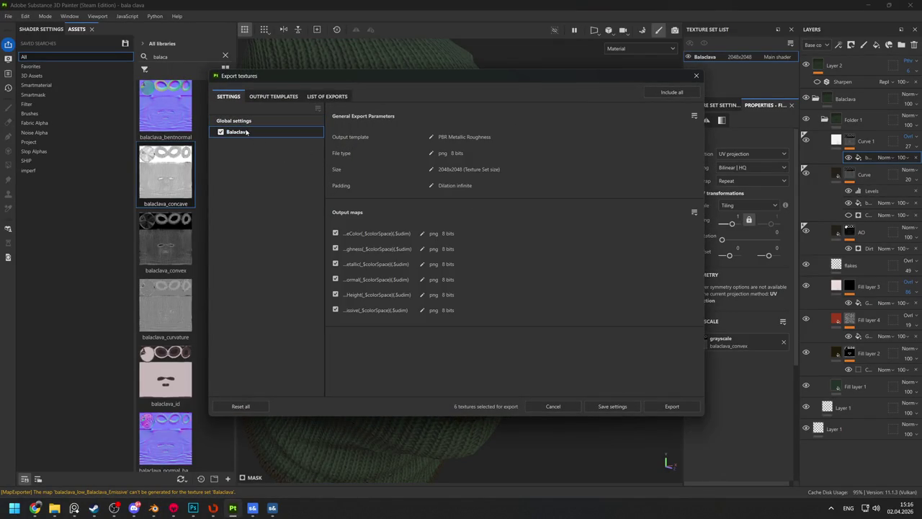
{"action": "left_click", "coordinate": [276, 96]}
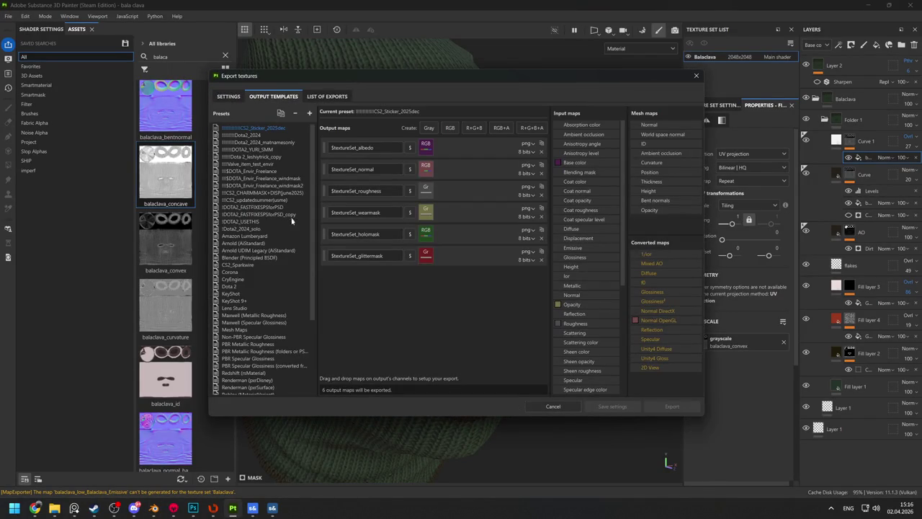
{"action": "left_click", "coordinate": [229, 98]}
{"action": "key", "text": "Escape"}
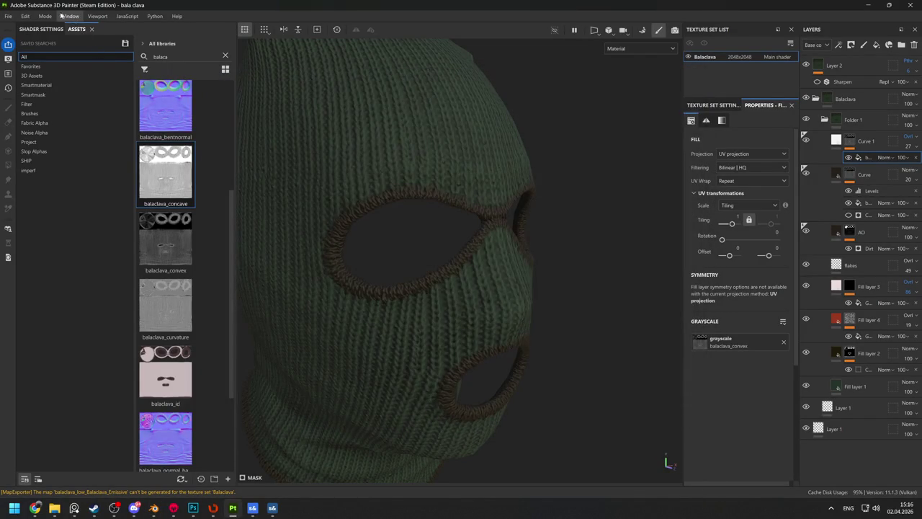
Set the project configuration's normal map format to DirectX
{"action": "left_click", "coordinate": [44, 16]}
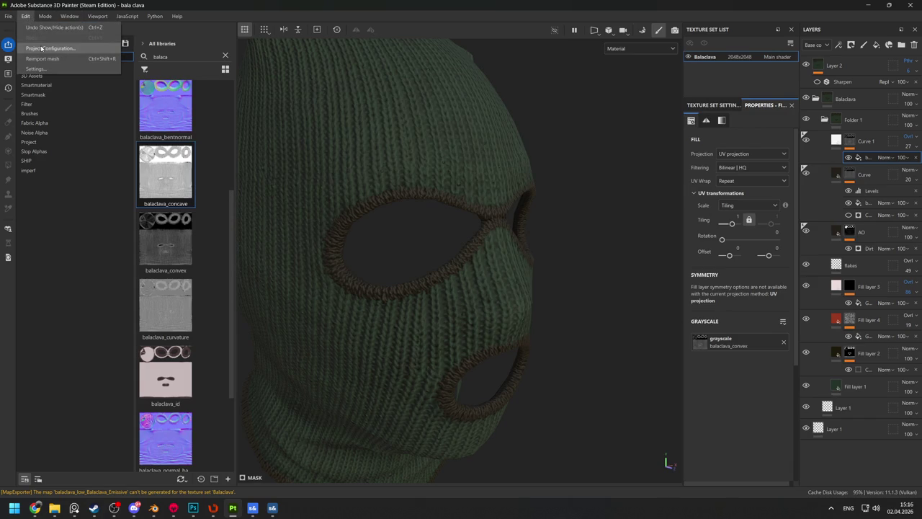
{"action": "left_click", "coordinate": [36, 47]}
{"action": "left_click", "coordinate": [414, 209]}
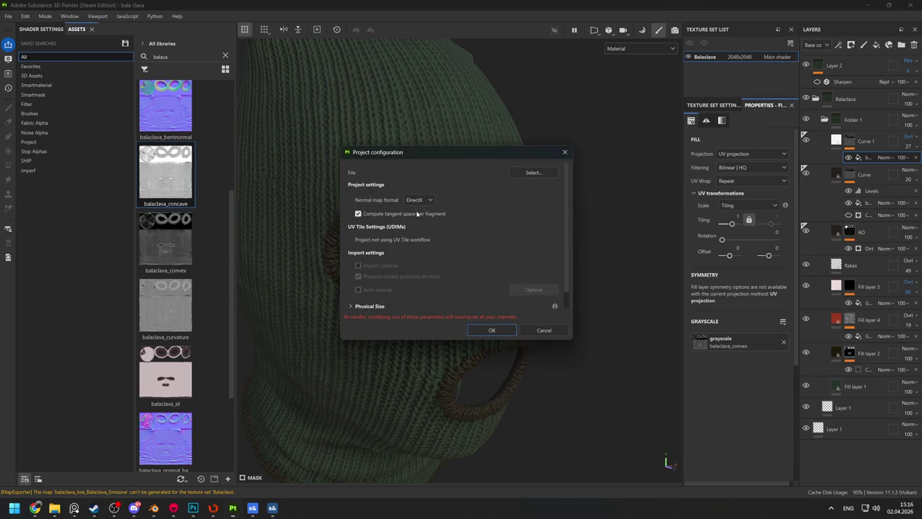
{"action": "left_click", "coordinate": [499, 332]}
Re-export the balaclava textures and go back to the ModelDoc preview
{"action": "key", "text": "ctrl+shift+e"}
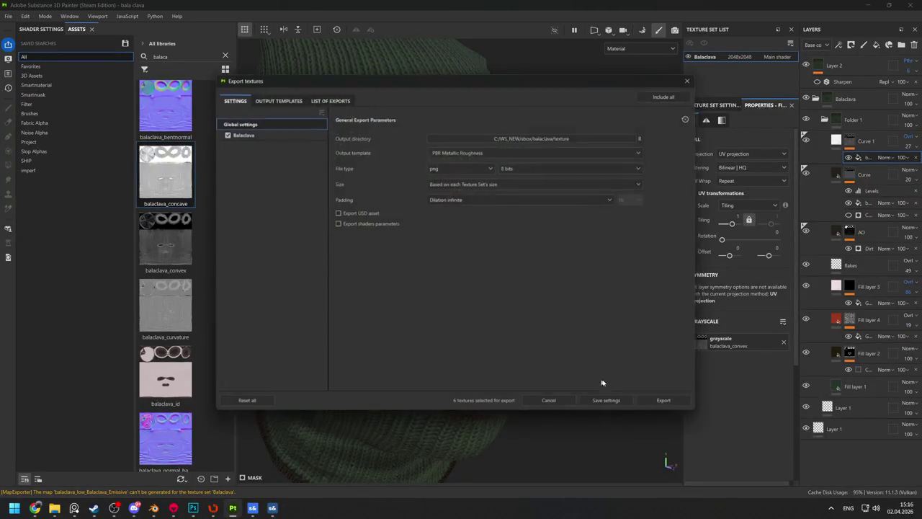
{"action": "left_click", "coordinate": [600, 393]}
{"action": "key", "text": "alt+Tab"}
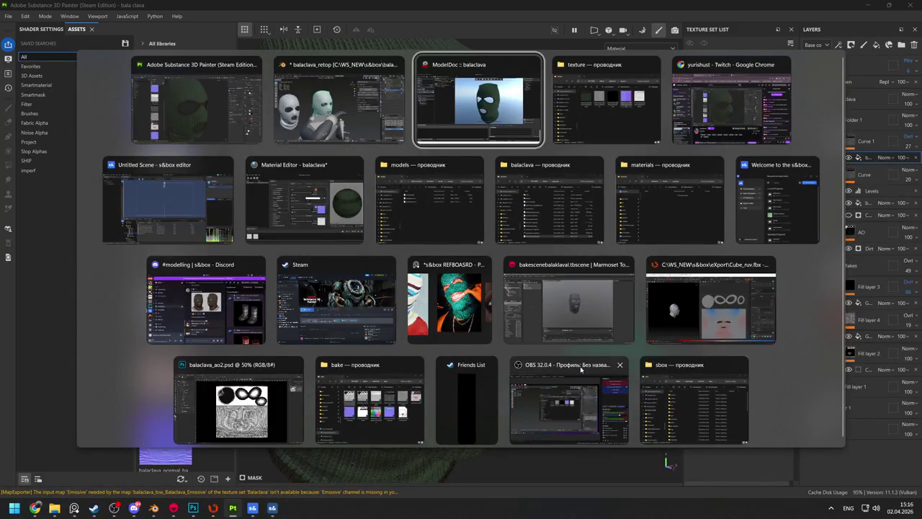
{"action": "scroll", "coordinate": [547, 255], "scroll_direction": "up", "scroll_amount": 10}
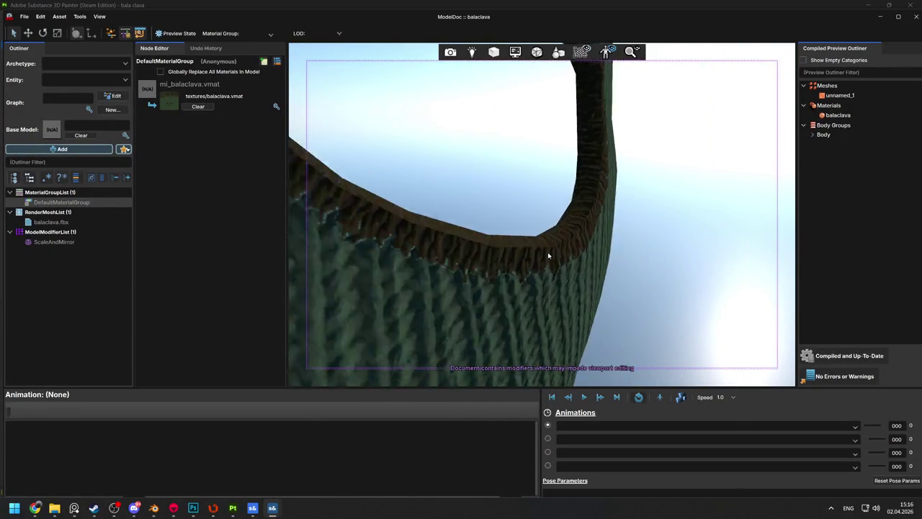
Bring the balaclava material editor forward to check the updated textures
{"action": "scroll", "coordinate": [547, 255], "scroll_direction": "down", "scroll_amount": 5}
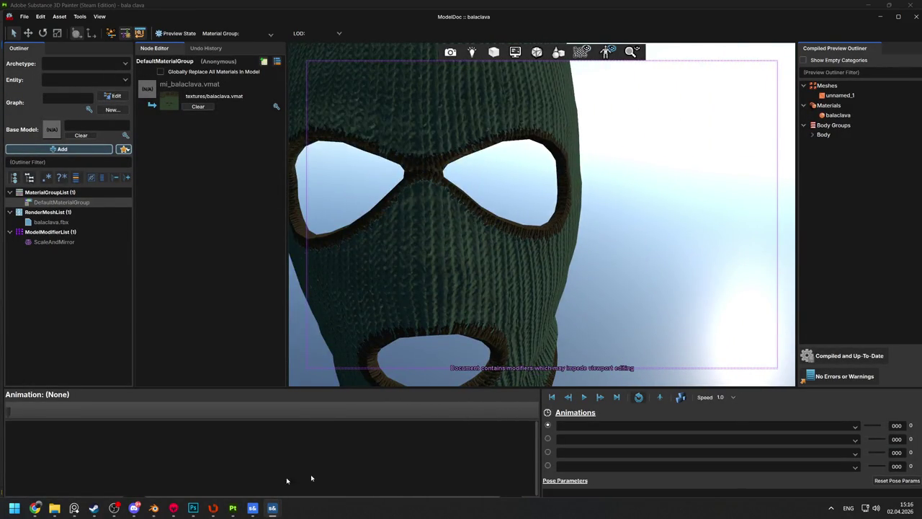
{"action": "mouse_move", "coordinate": [272, 508]}
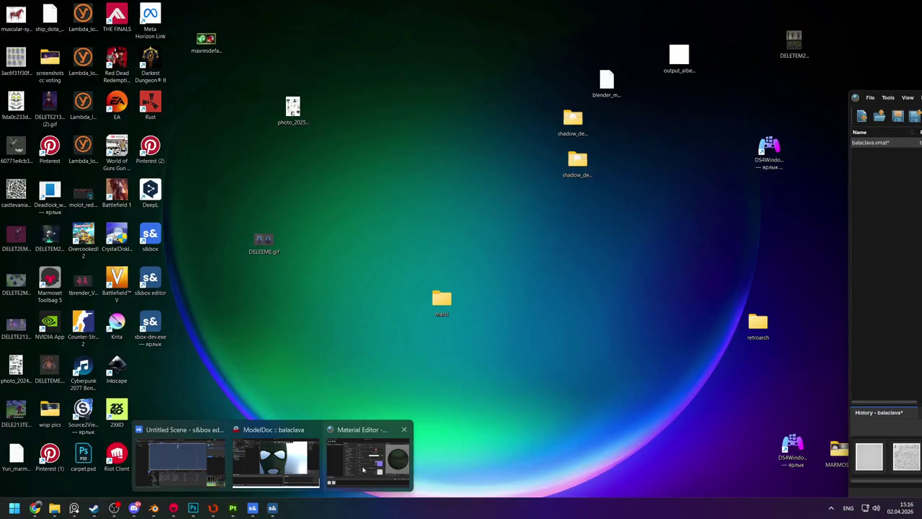
{"action": "left_click", "coordinate": [364, 469]}
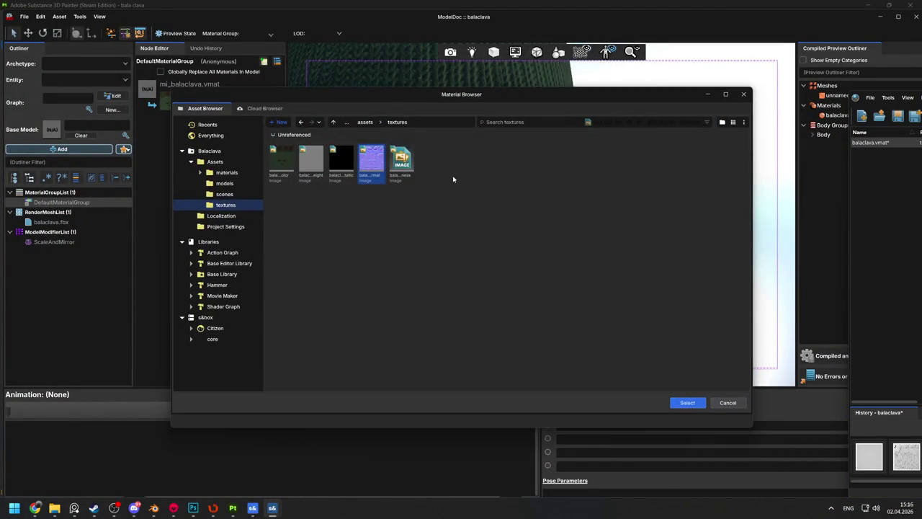
{"action": "key", "text": "Escape"}
Orbit the balaclava to a front view and move in close to the eye hole
{"action": "left_click_drag", "start_coordinate": [540, 237], "coordinate": [544, 233]}
{"action": "scroll", "coordinate": [544, 232], "scroll_direction": "up", "scroll_amount": 5}
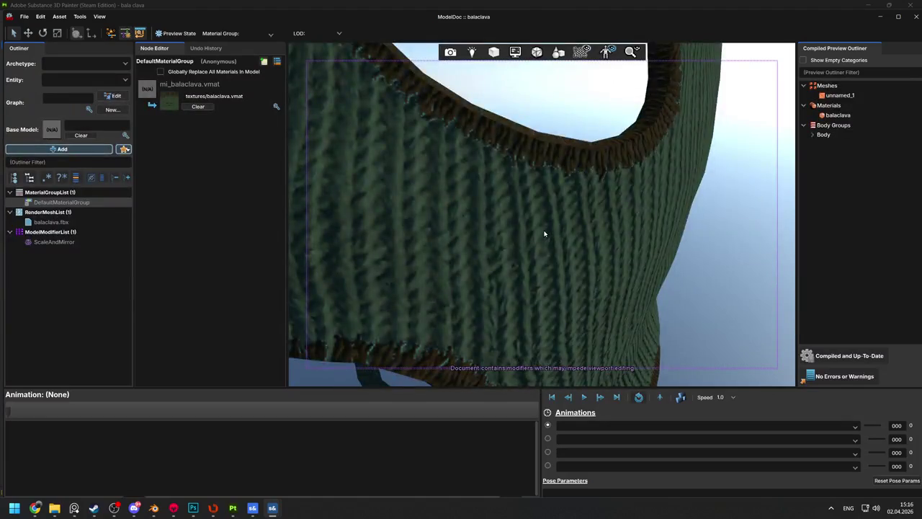
{"action": "scroll", "coordinate": [544, 232], "scroll_direction": "down", "scroll_amount": 3}
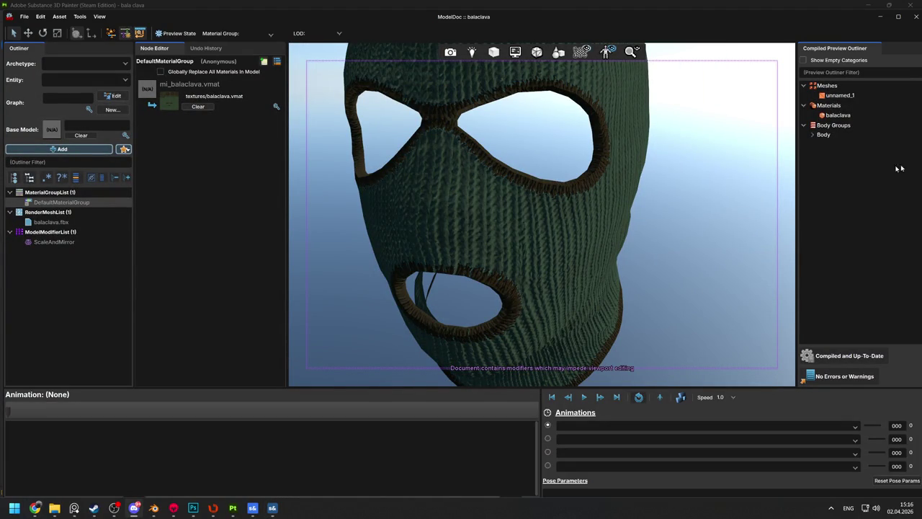
{"action": "left_click_drag", "start_coordinate": [500, 186], "coordinate": [513, 169]}
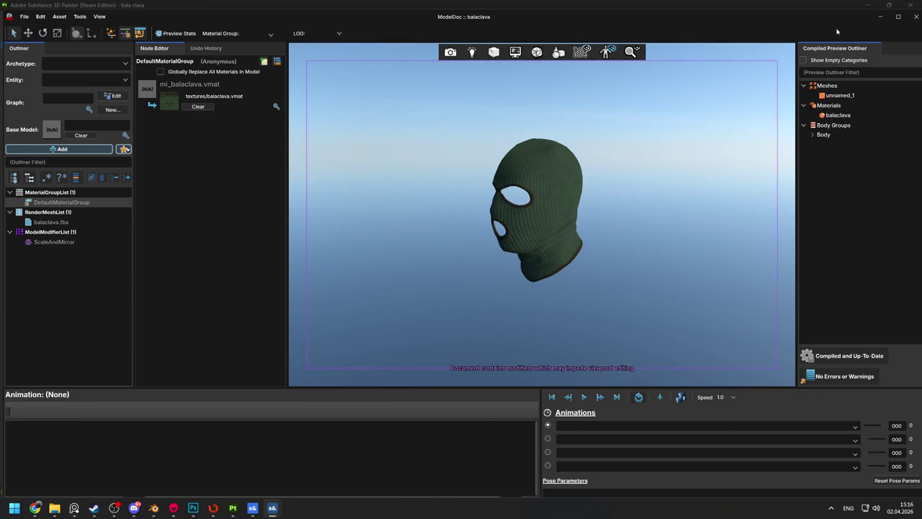
Bring up the s&box editor welcome window listing the Balaclava project
{"action": "key", "text": "alt+Tab"}
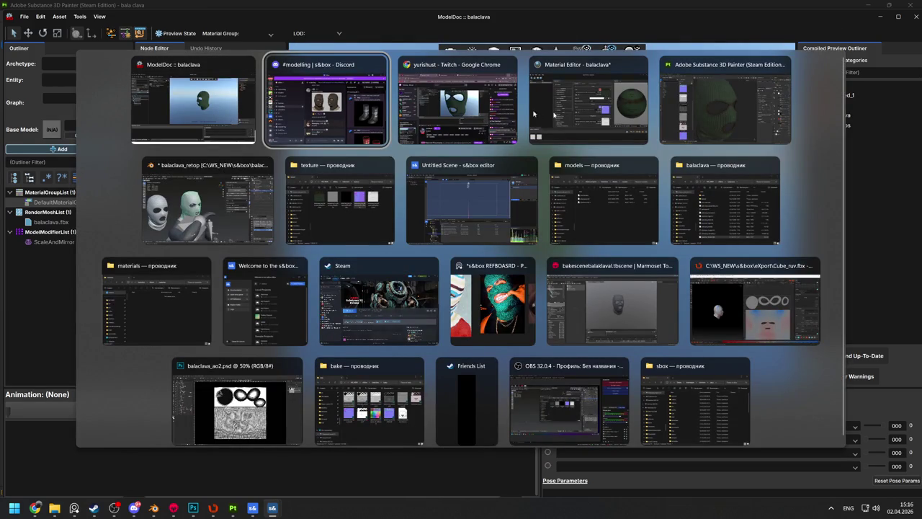
{"action": "key", "text": "Escape"}
{"action": "left_click", "coordinate": [252, 507]}
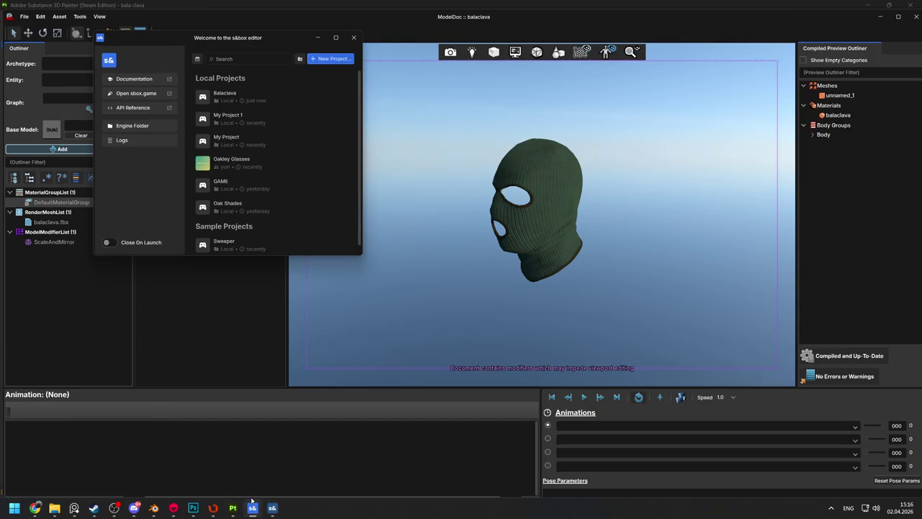
Bring the s&box editor forward, move the camera, and return to the models folder
{"action": "mouse_move", "coordinate": [273, 510]}
{"action": "left_click", "coordinate": [204, 463]}
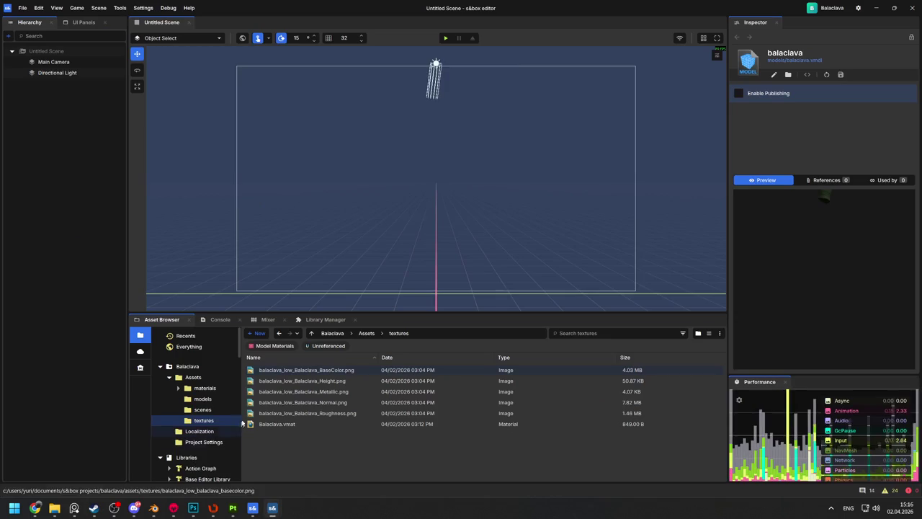
{"action": "key", "text": "w"}
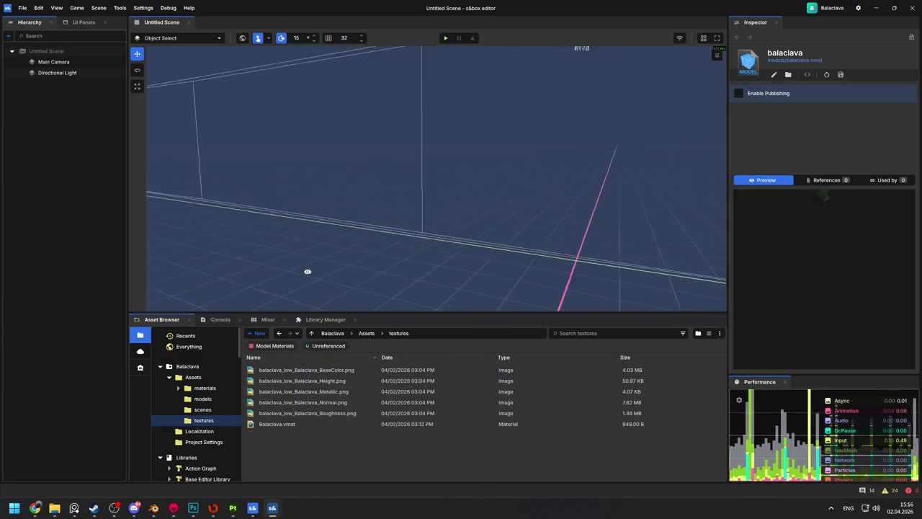
{"action": "key", "text": "w"}
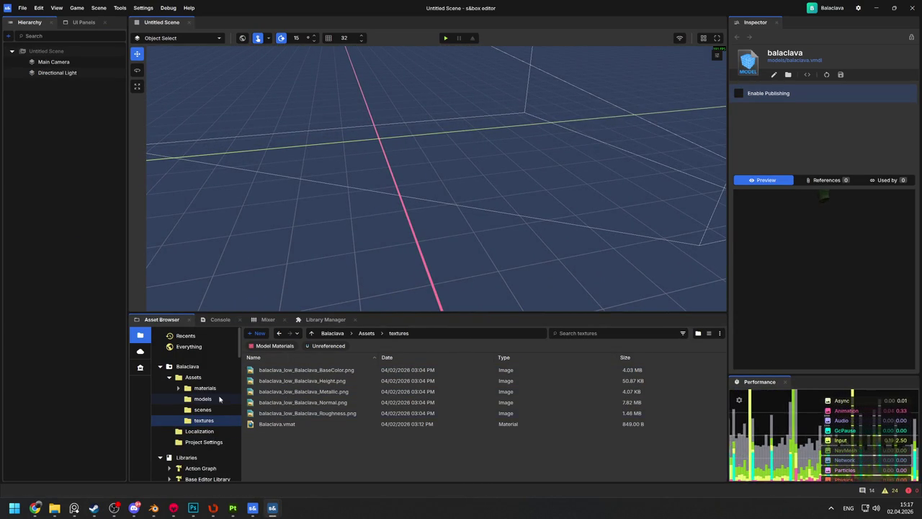
{"action": "key", "text": "alt+Left"}
Place balaclava.vmdl in the scene, fly close and orbit around it, then open the Citizen folder
{"action": "left_click_drag", "start_coordinate": [276, 381], "coordinate": [316, 239]}
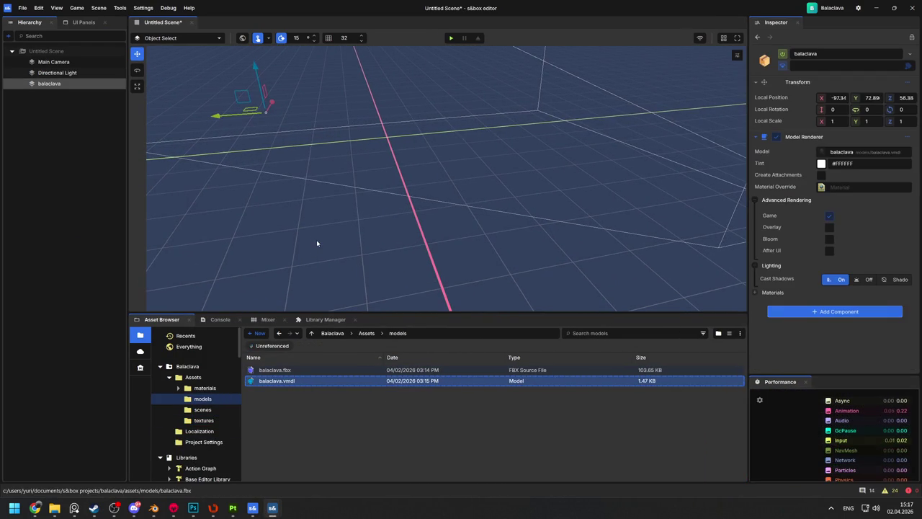
{"action": "key", "text": "w"}
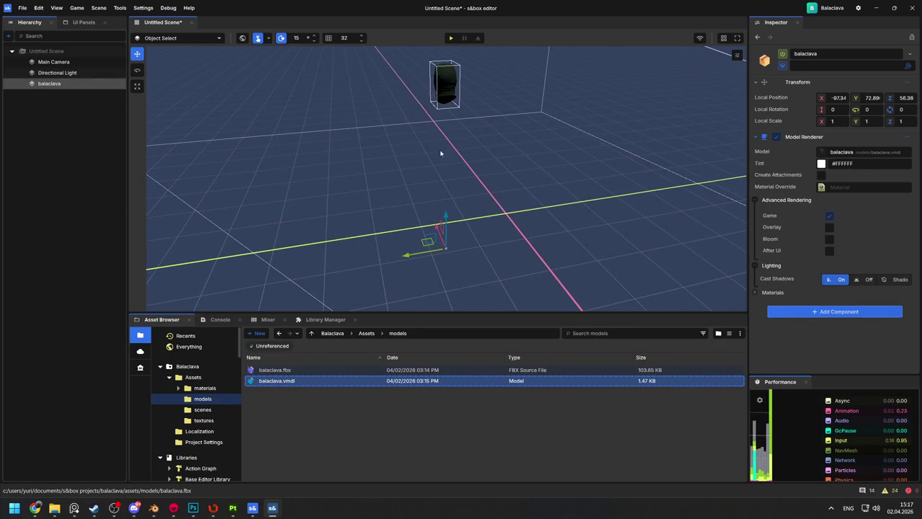
{"action": "left_click", "coordinate": [442, 159]}
{"action": "key", "text": "w"}
{"action": "mouse_move", "coordinate": [586, 108]}
{"action": "left_mouse_down"}
{"action": "mouse_move", "coordinate": [487, 110]}
{"action": "mouse_move", "coordinate": [273, 151]}
{"action": "left_mouse_up"}
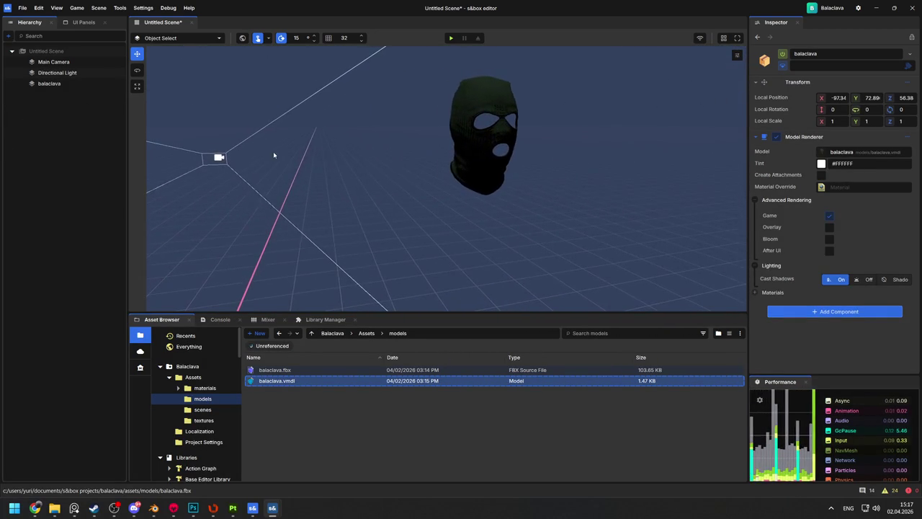
{"action": "scroll", "coordinate": [184, 441], "scroll_direction": "down", "scroll_amount": 5}
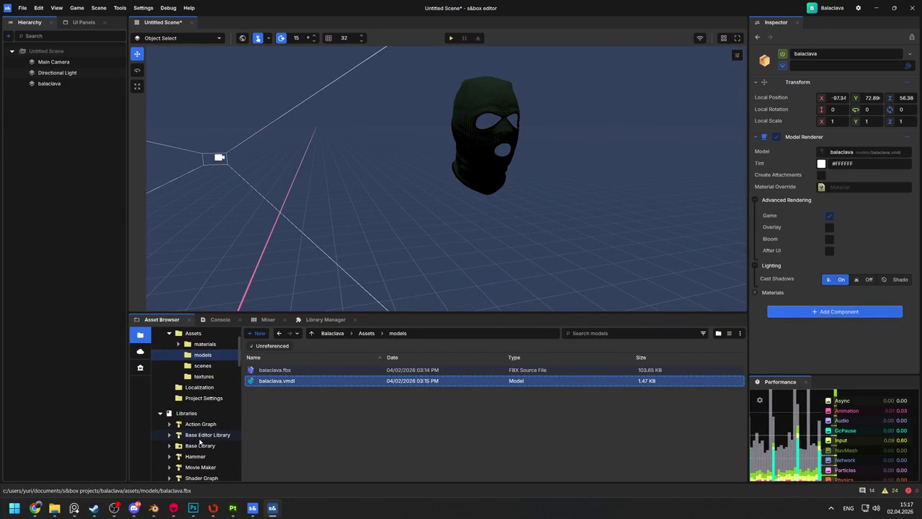
{"action": "left_click", "coordinate": [195, 411]}
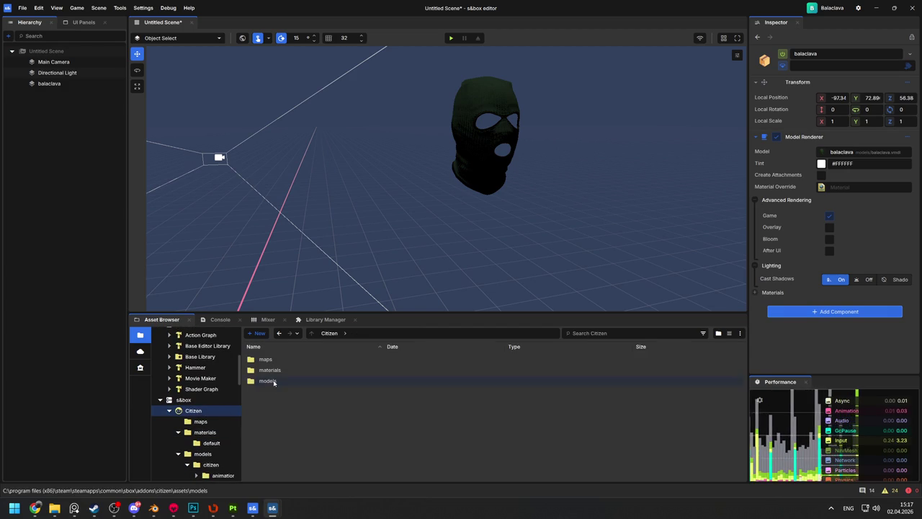
Open the Citizen models > citizen_human folder
{"action": "double_click", "coordinate": [267, 380]}
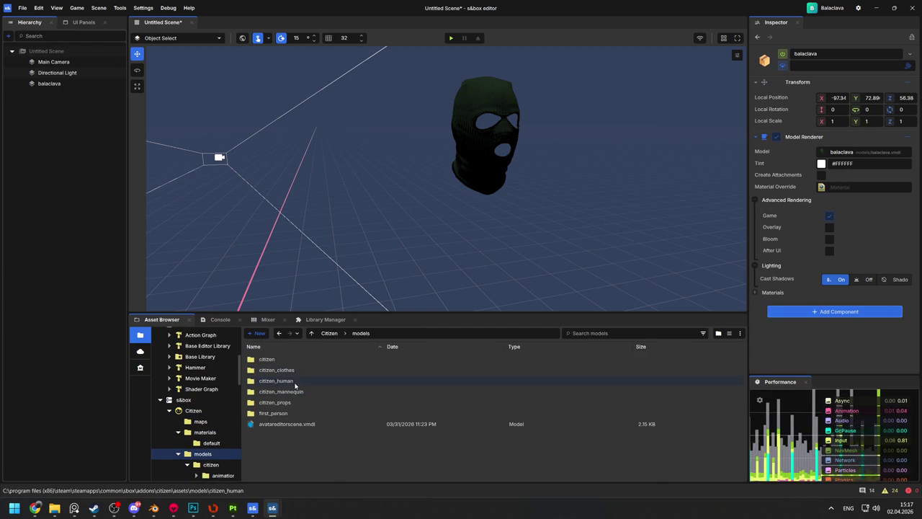
{"action": "double_click", "coordinate": [293, 380]}
{"action": "left_click_drag", "start_coordinate": [326, 376], "coordinate": [438, 281]}
{"action": "scroll", "coordinate": [439, 285], "scroll_direction": "down", "scroll_amount": 2}
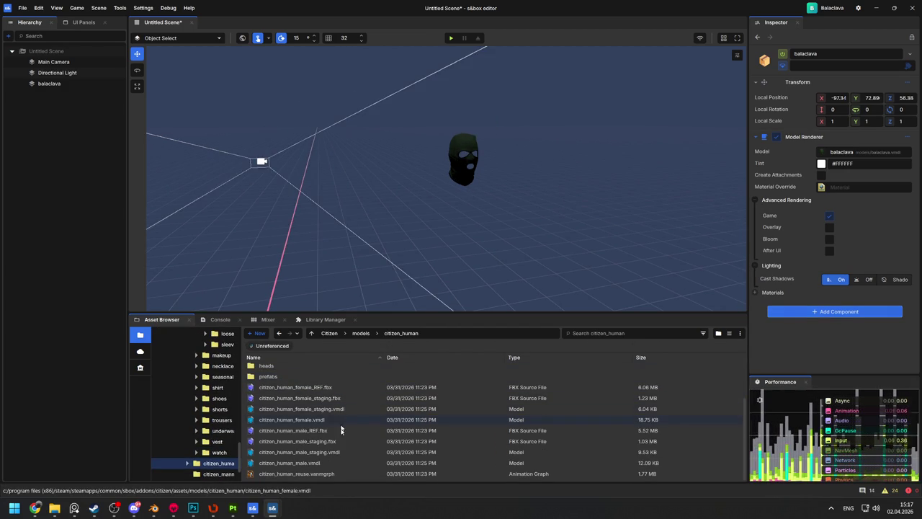
Preview the male model files and place citizen_human_male_staging.vmdl in the scene
{"action": "left_click", "coordinate": [330, 452]}
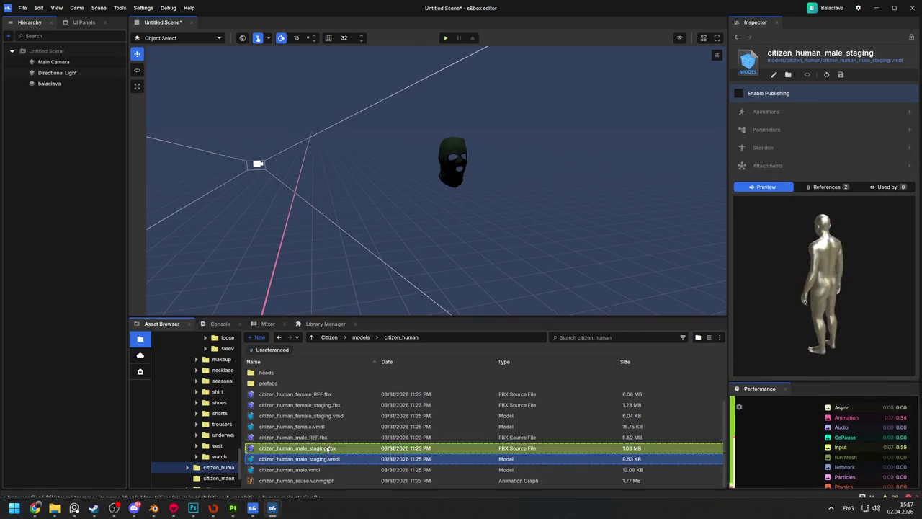
{"action": "left_click", "coordinate": [328, 448]}
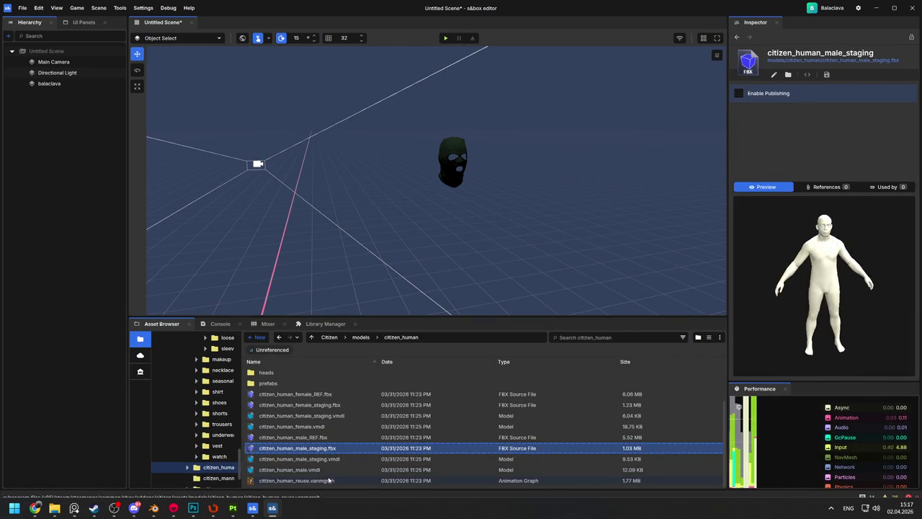
{"action": "left_click", "coordinate": [325, 439]}
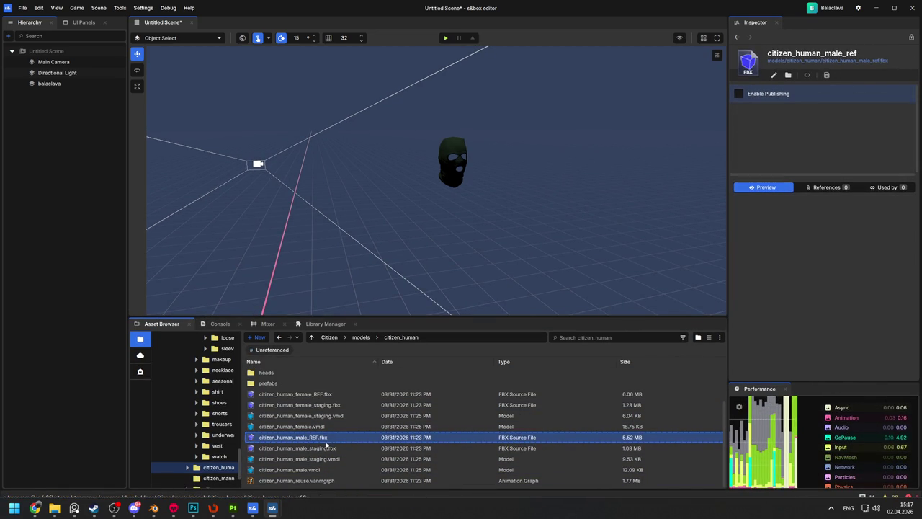
{"action": "key", "text": "End"}
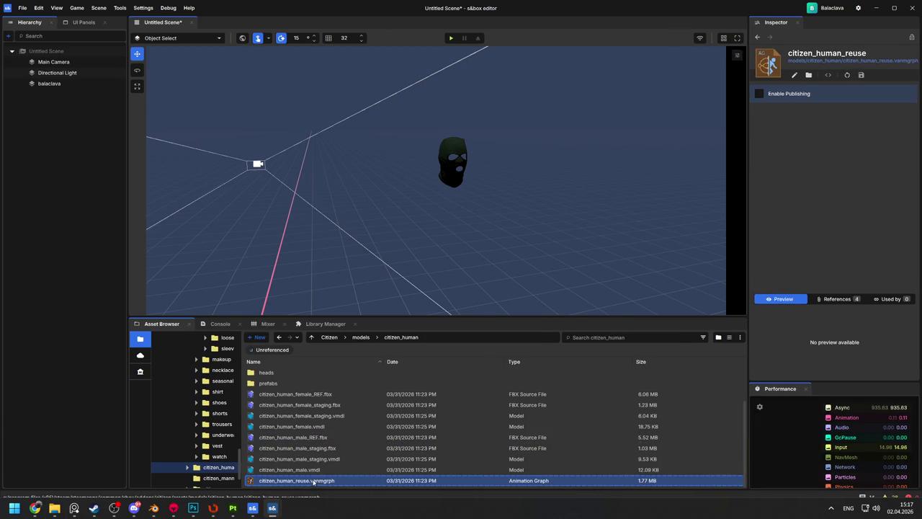
{"action": "left_click", "coordinate": [321, 458]}
{"action": "left_click_drag", "start_coordinate": [321, 459], "coordinate": [432, 278]}
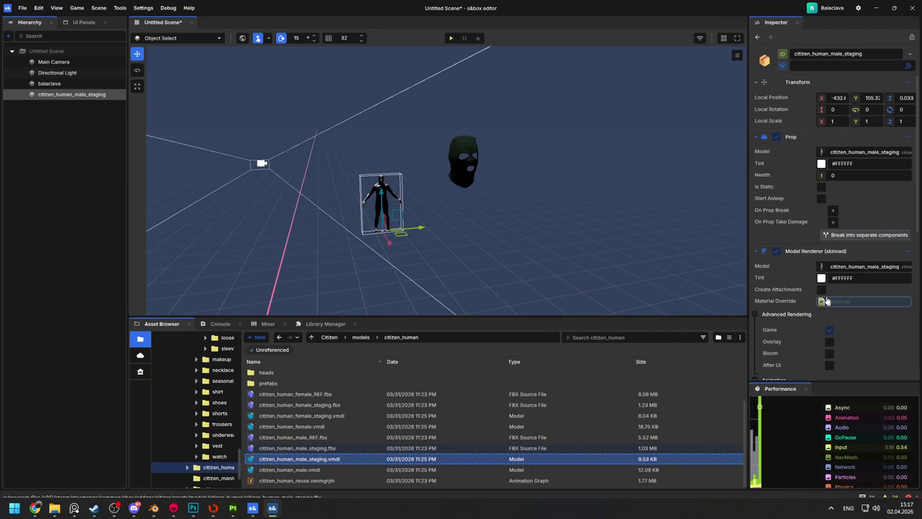
Check the balaclava's Material Override, turn off attachment creation, and look over its materials list
{"action": "left_click", "coordinate": [490, 186]}
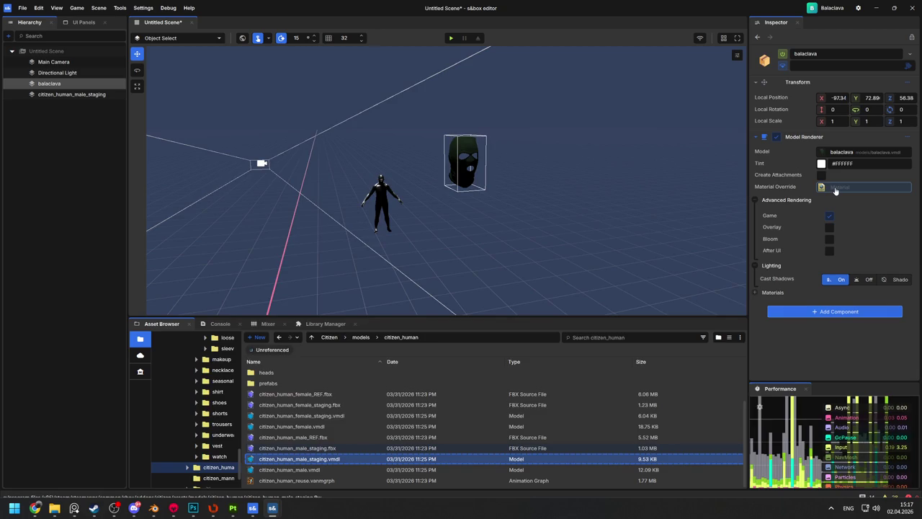
{"action": "left_click", "coordinate": [825, 187]}
{"action": "left_click", "coordinate": [735, 98]}
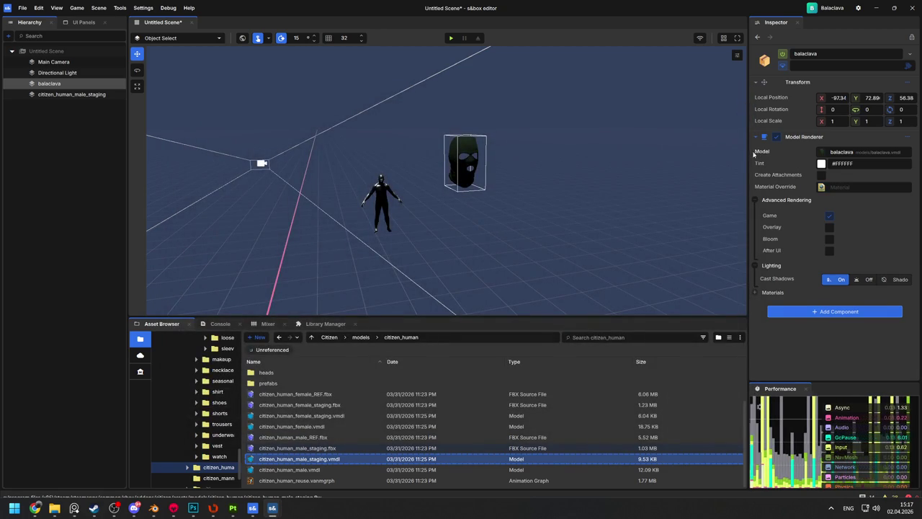
{"action": "left_click", "coordinate": [820, 176]}
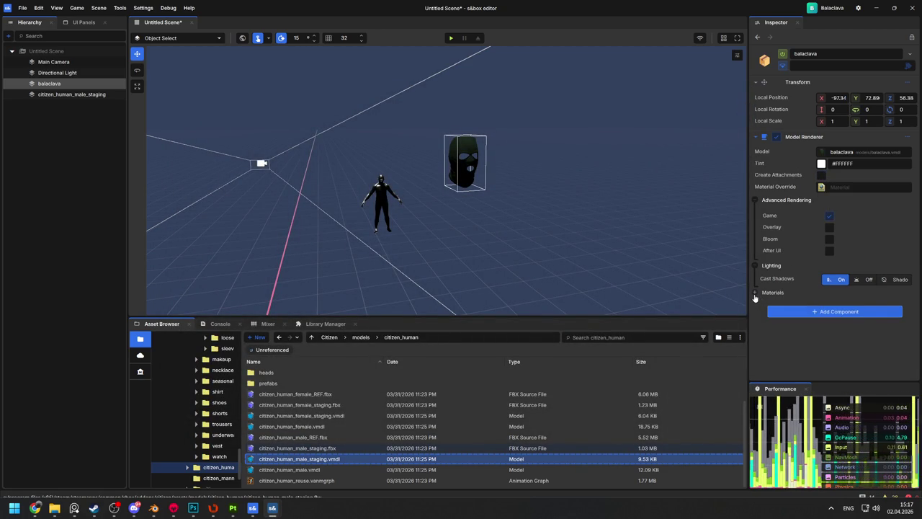
{"action": "left_click", "coordinate": [755, 296]}
{"action": "left_click", "coordinate": [754, 295]}
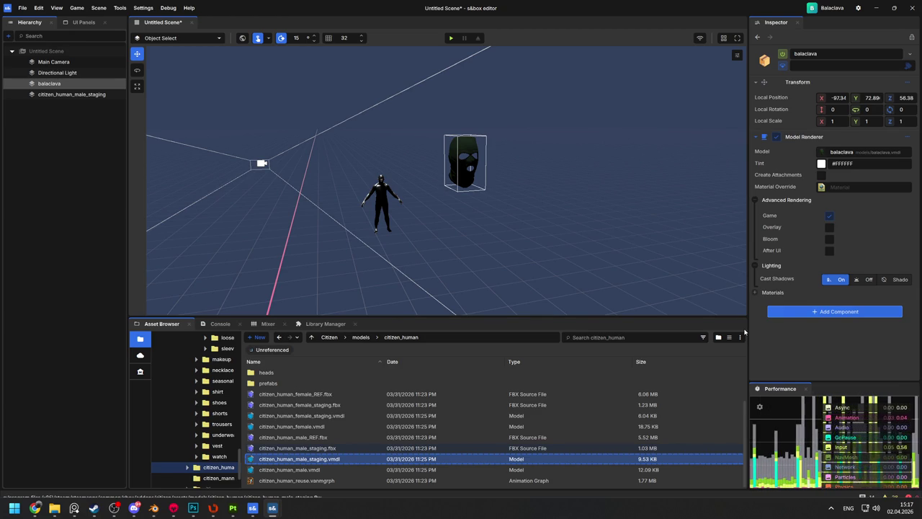
Select the citizen, then the balaclava, and switch to Blender's balaclava_retop file
{"action": "left_click", "coordinate": [379, 201]}
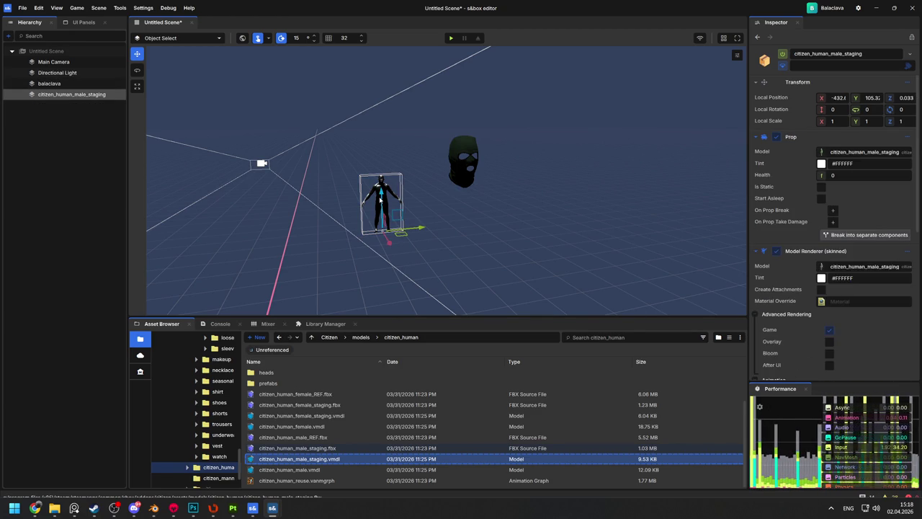
{"action": "left_click", "coordinate": [451, 180]}
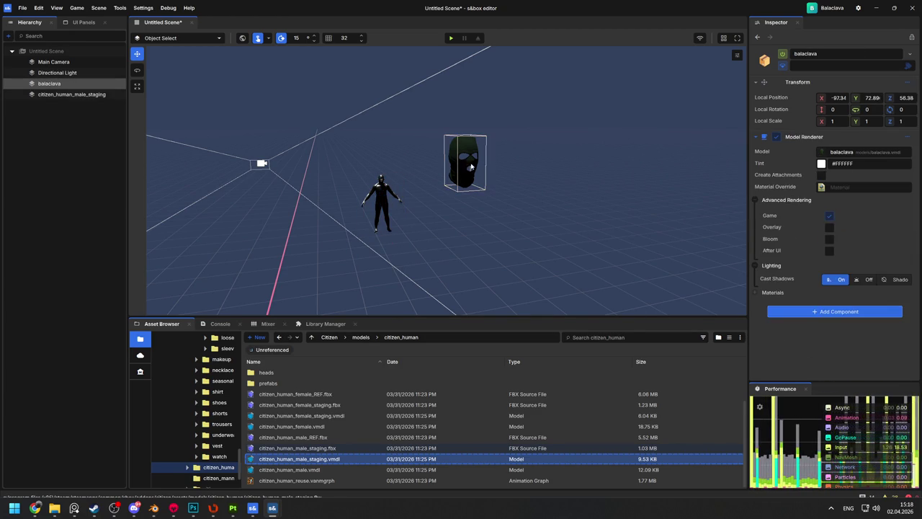
{"action": "key", "text": "alt+Tab"}
{"action": "key", "text": "alt+Tab"}
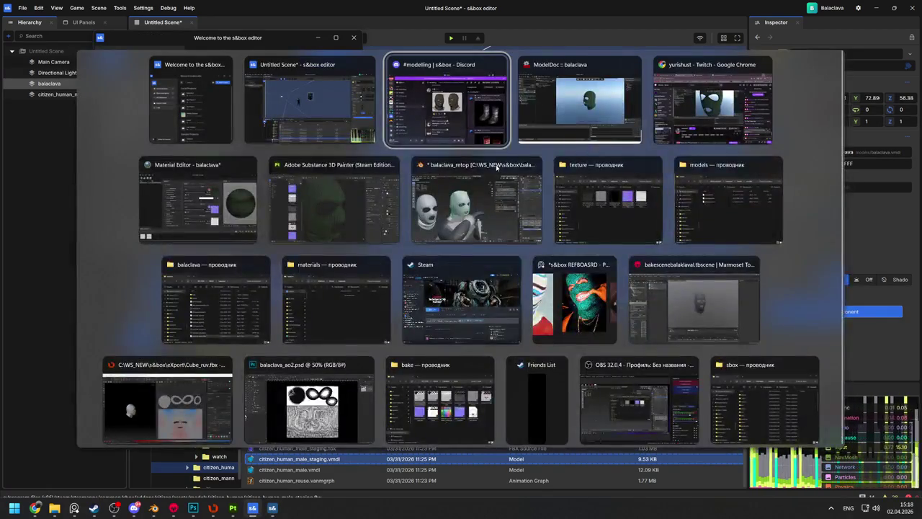
{"action": "key", "text": "alt+Tab"}
{"action": "key", "text": "alt+Tab"}
{"action": "key", "text": "alt+Tab"}
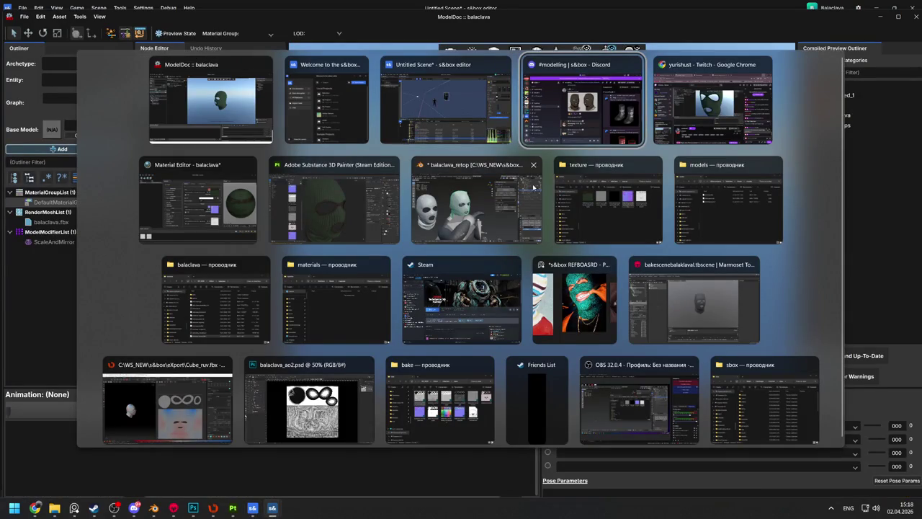
{"action": "left_click", "coordinate": [454, 218]}
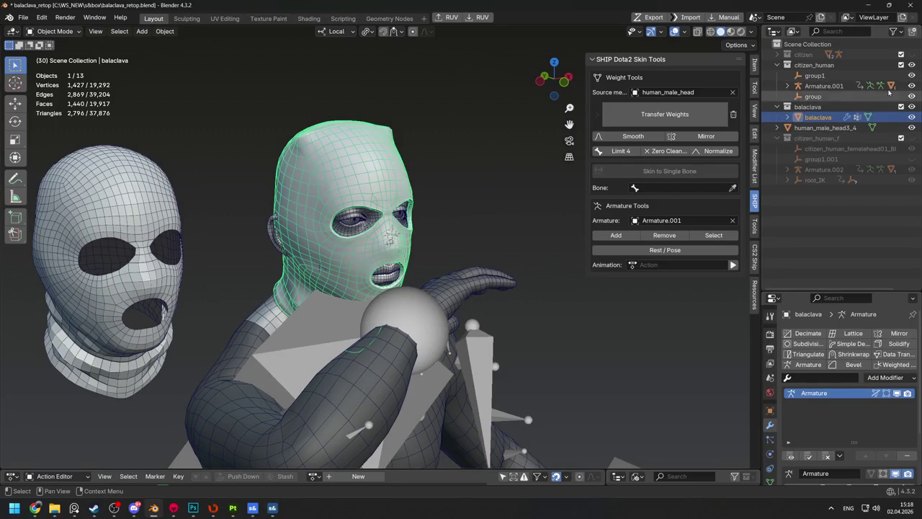
Relax the scale of all Armature.001 pose bones and return the armature to object mode
{"action": "key", "text": "KP_Divide"}
{"action": "key", "text": "KP_Divide"}
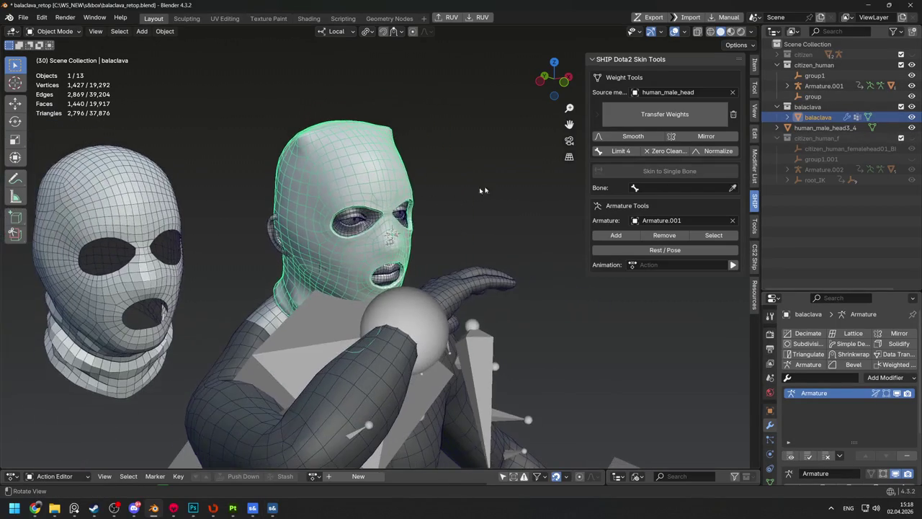
{"action": "left_click", "coordinate": [903, 86]}
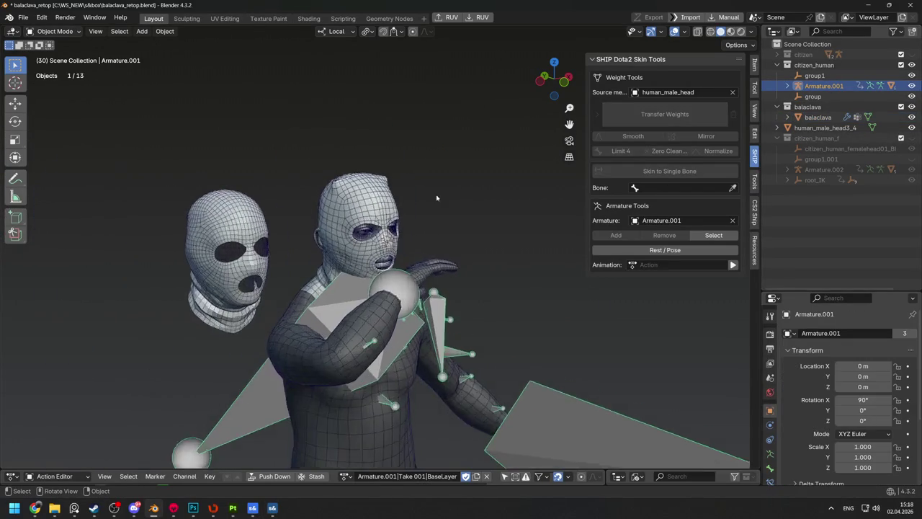
{"action": "key", "text": "Tab"}
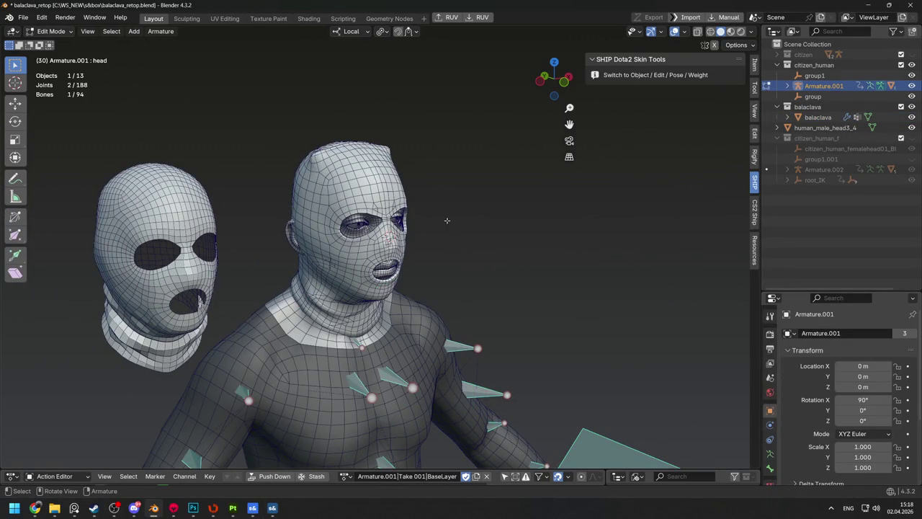
{"action": "key", "text": "ctrl+Tab"}
{"action": "key", "text": "a"}
{"action": "key", "text": "alt+e"}
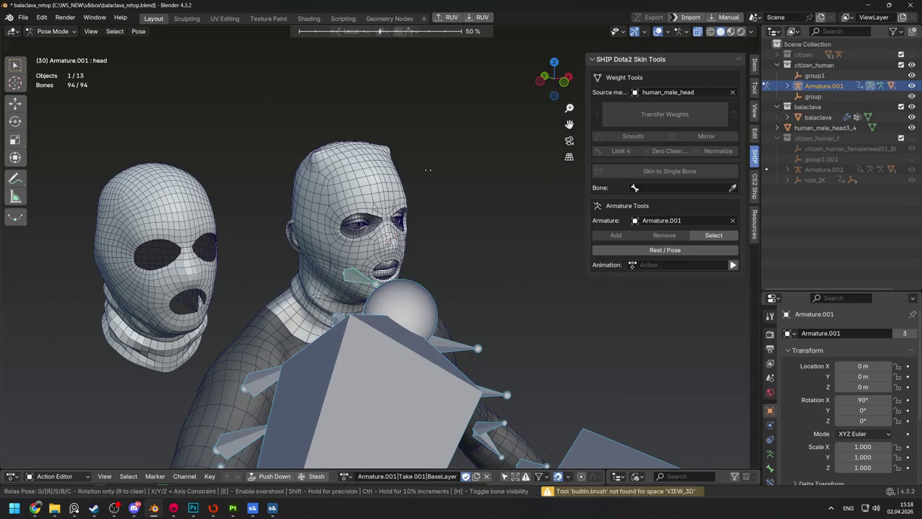
{"action": "key", "text": "s"}
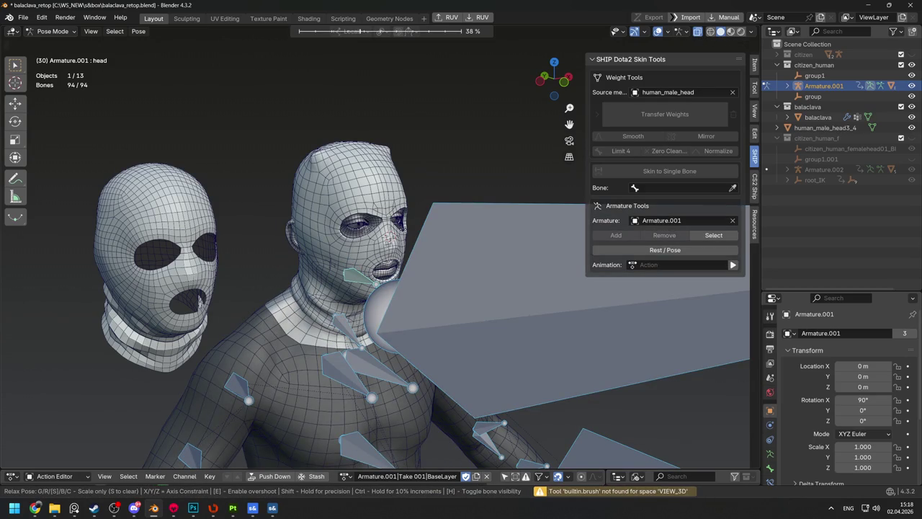
{"action": "left_click", "coordinate": [468, 291]}
{"action": "key", "text": "alt+a"}
{"action": "left_click", "coordinate": [403, 276]}
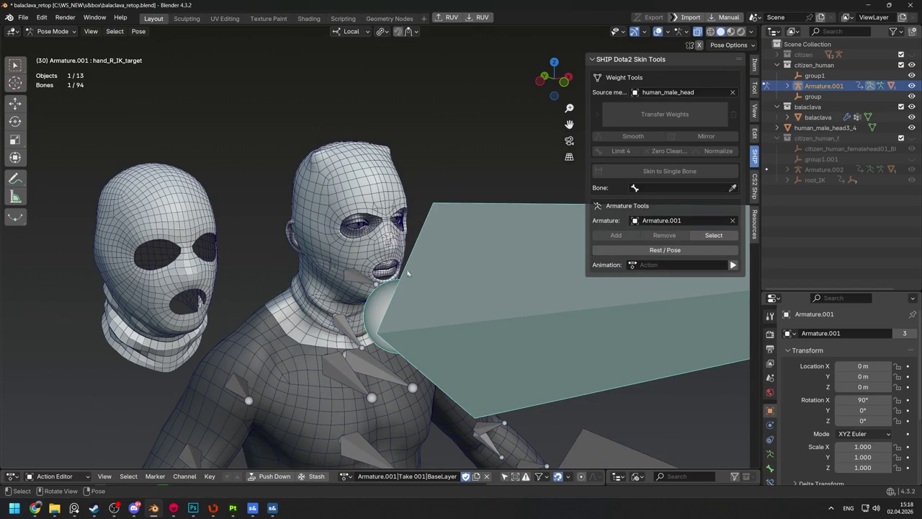
{"action": "key", "text": "ctrl+Tab"}
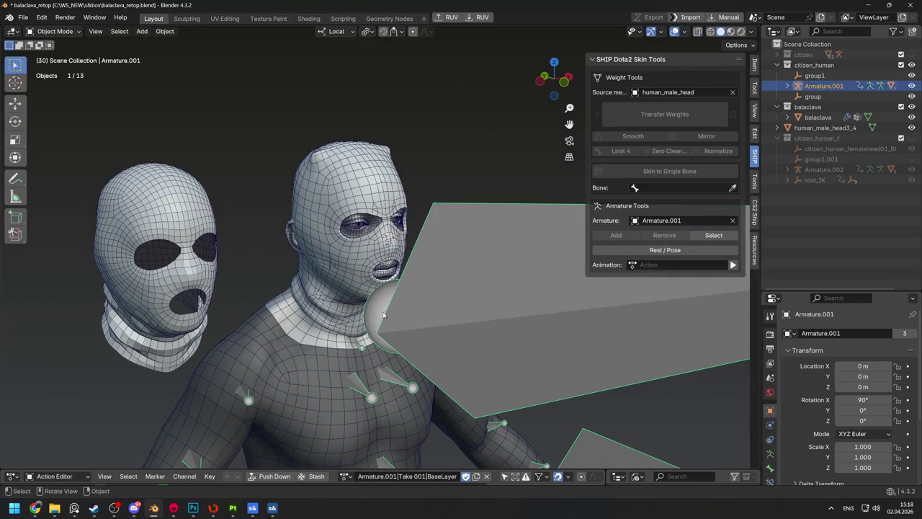
Export balaclava.fbx to the models folder and recompile the balaclava in ModelDoc
{"action": "left_click", "coordinate": [340, 249], "text": "shift"}
{"action": "key", "text": "ctrl+e"}
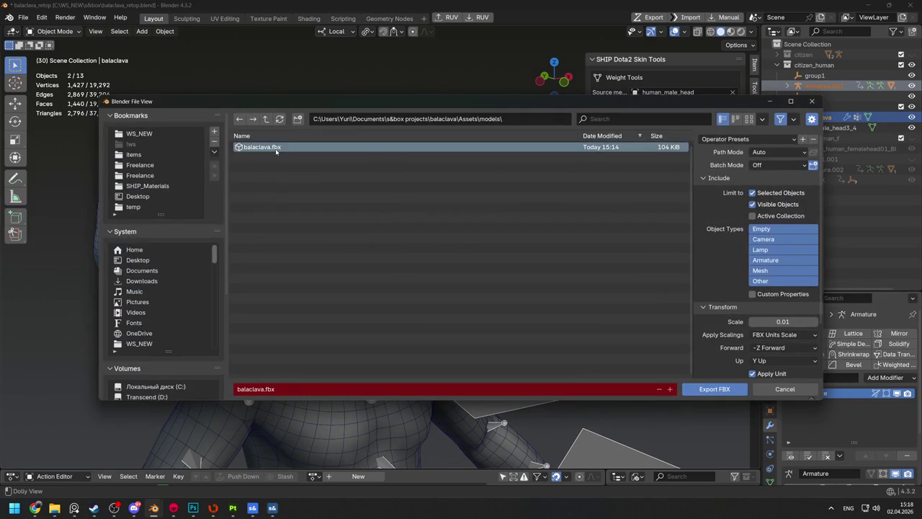
{"action": "key", "text": "Return"}
{"action": "key", "text": "alt+Tab"}
{"action": "key", "text": "Escape"}
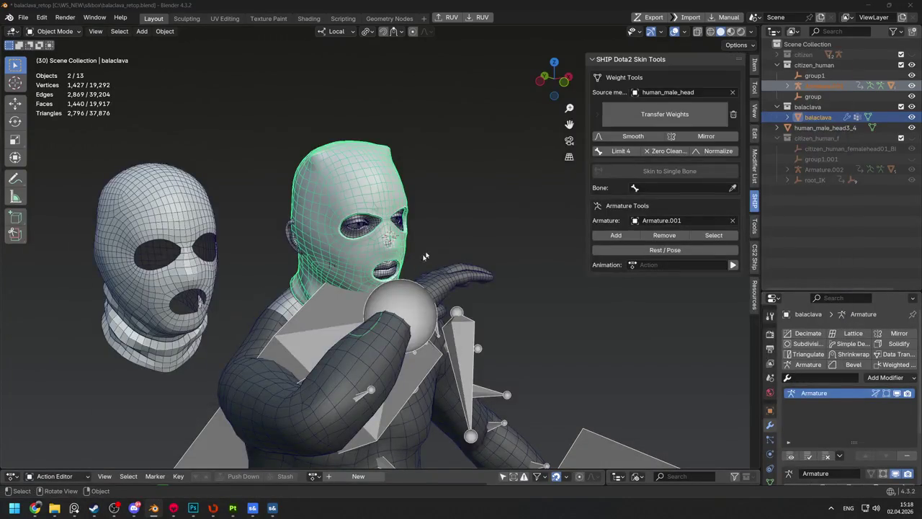
{"action": "key", "text": "alt+Tab"}
{"action": "left_click", "coordinate": [830, 354]}
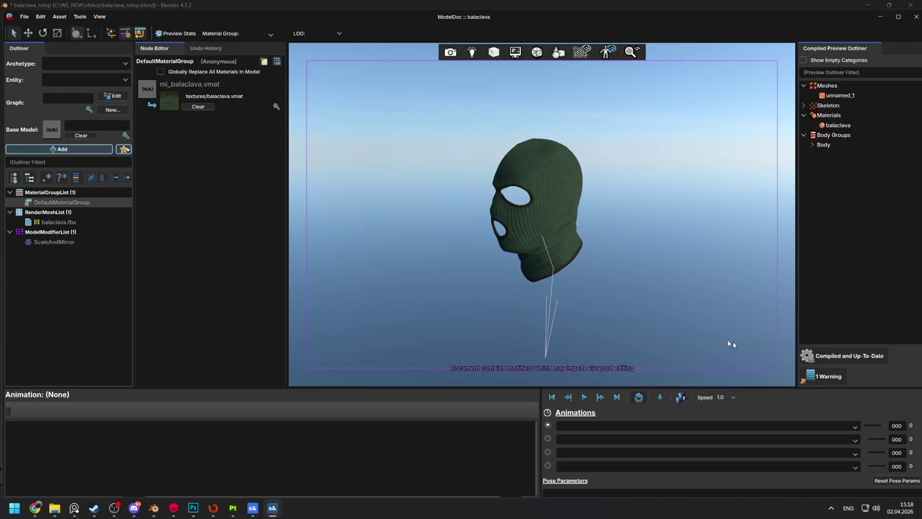
Leave ModelDoc and switch to the s&box editor's Untitled Scene with the balaclava and citizen
{"action": "key", "text": "alt+Tab"}
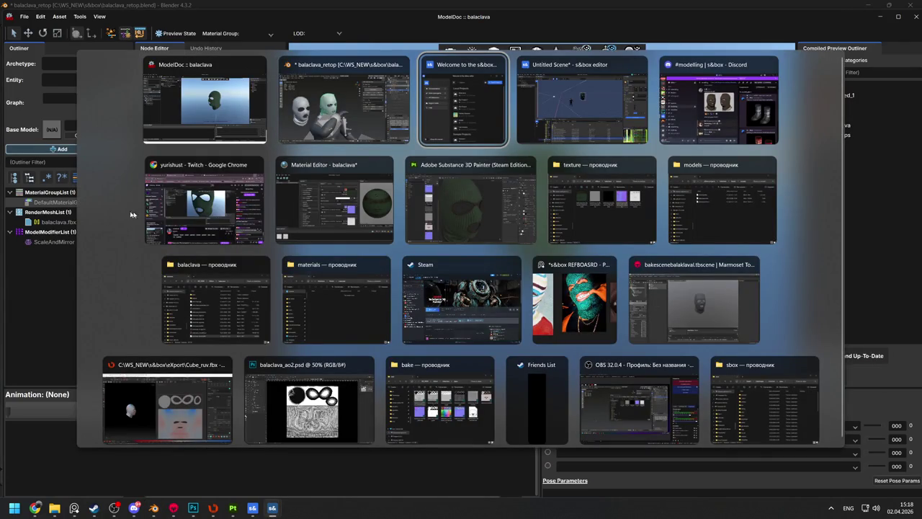
{"action": "key", "text": "Escape"}
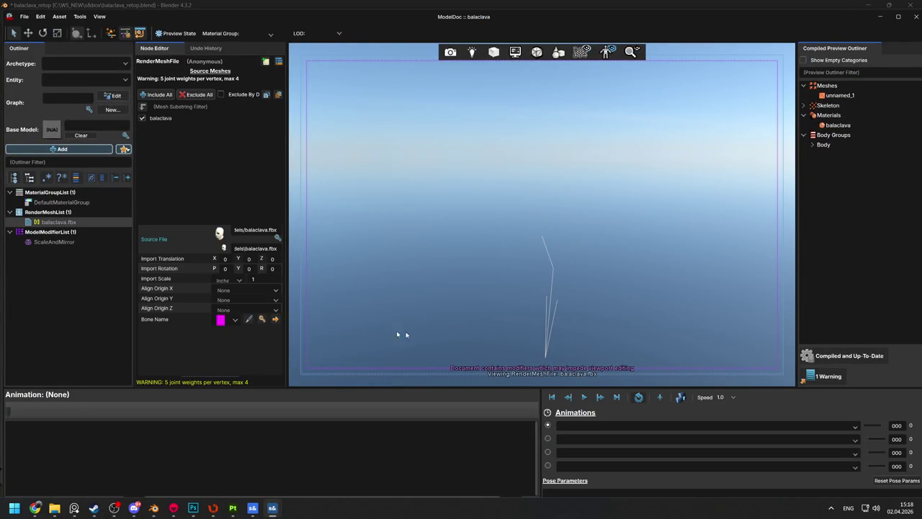
{"action": "key", "text": "alt+Tab"}
{"action": "key", "text": "Tab"}
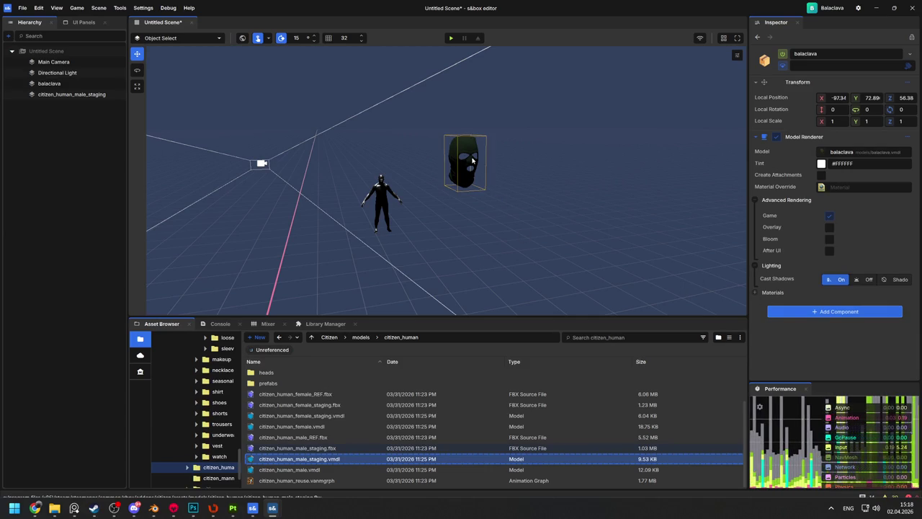
Remove the old balaclava and place a fresh balaclava.vmdl from Assets/models in the scene
{"action": "key", "text": "ctrl+z"}
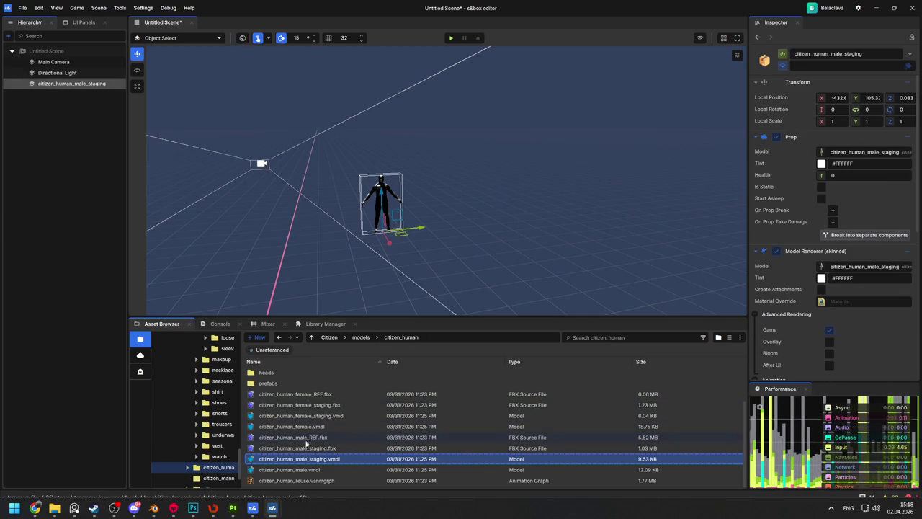
{"action": "scroll", "coordinate": [228, 365], "scroll_direction": "up", "scroll_amount": 10}
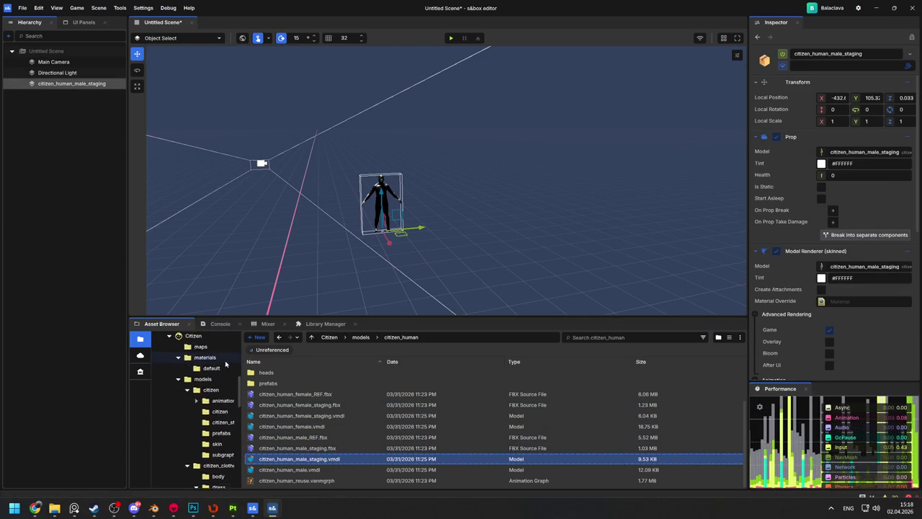
{"action": "left_click", "coordinate": [193, 376]}
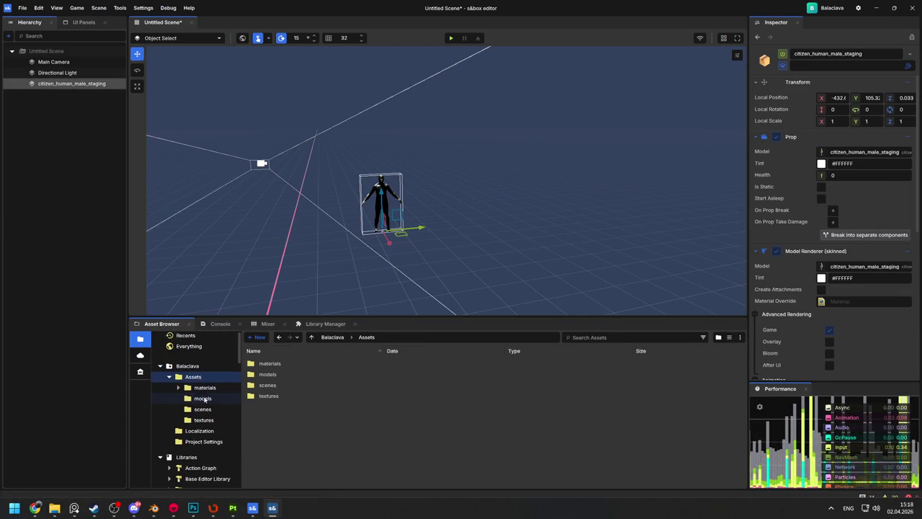
{"action": "left_click", "coordinate": [202, 398]}
{"action": "left_click", "coordinate": [273, 385]}
{"action": "left_click_drag", "start_coordinate": [431, 277], "coordinate": [432, 276]}
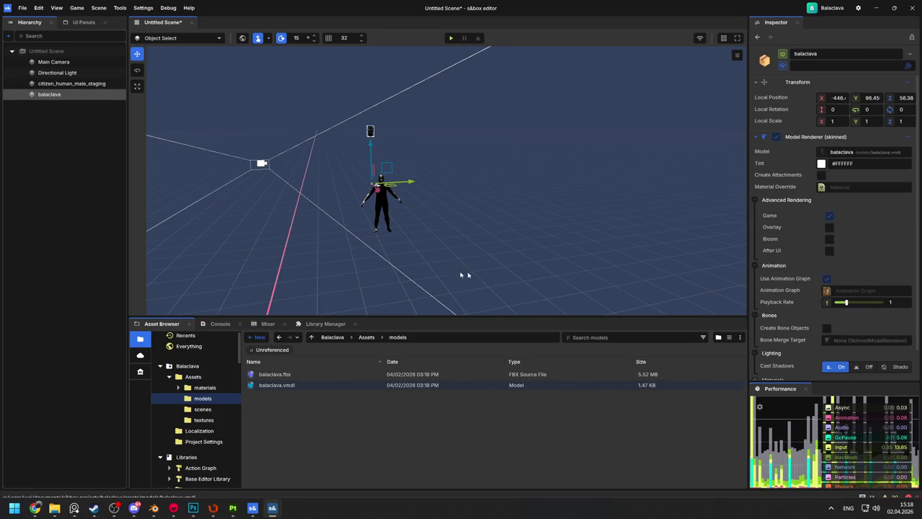
Set the balaclava's Bone Merge Target to the citizen's skinned Model Renderer, then select the citizen too
{"action": "scroll", "coordinate": [856, 319], "scroll_direction": "down", "scroll_amount": 1}
{"action": "left_click", "coordinate": [838, 310]}
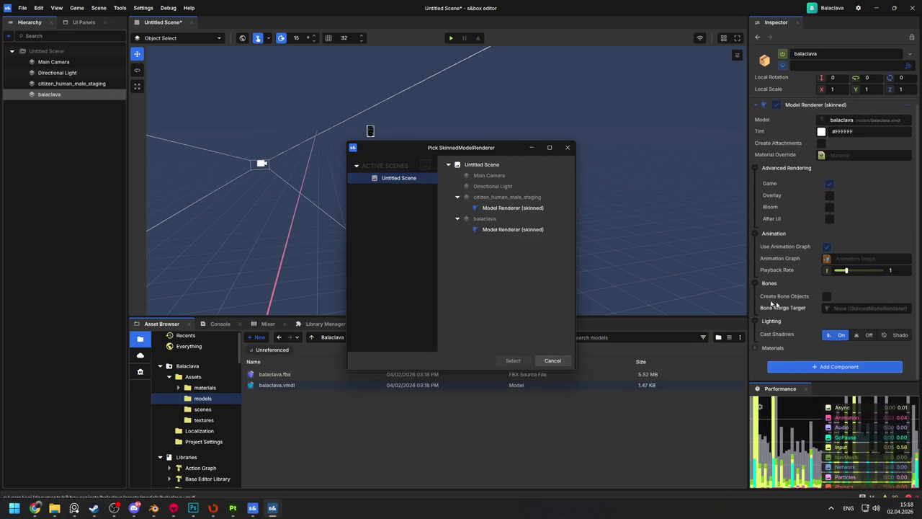
{"action": "left_click", "coordinate": [496, 208]}
{"action": "double_click", "coordinate": [495, 208]}
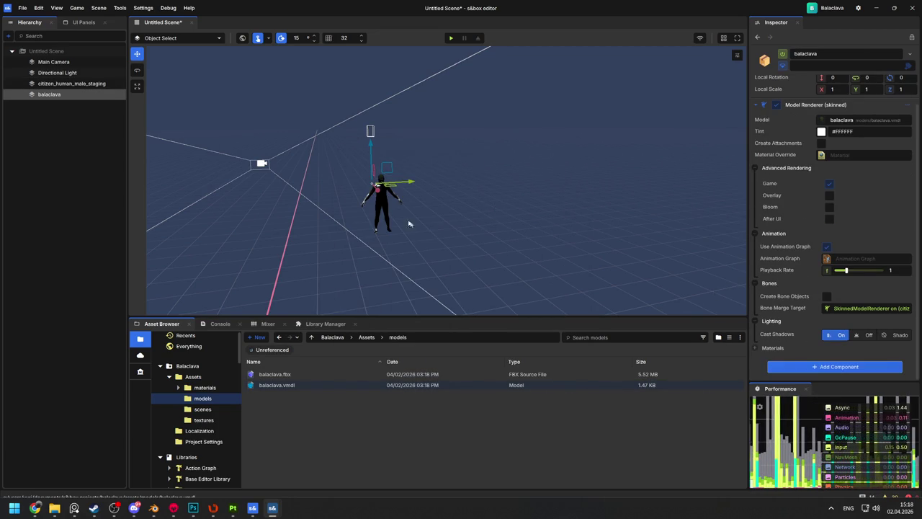
{"action": "scroll", "coordinate": [489, 201], "scroll_direction": "up", "scroll_amount": 5}
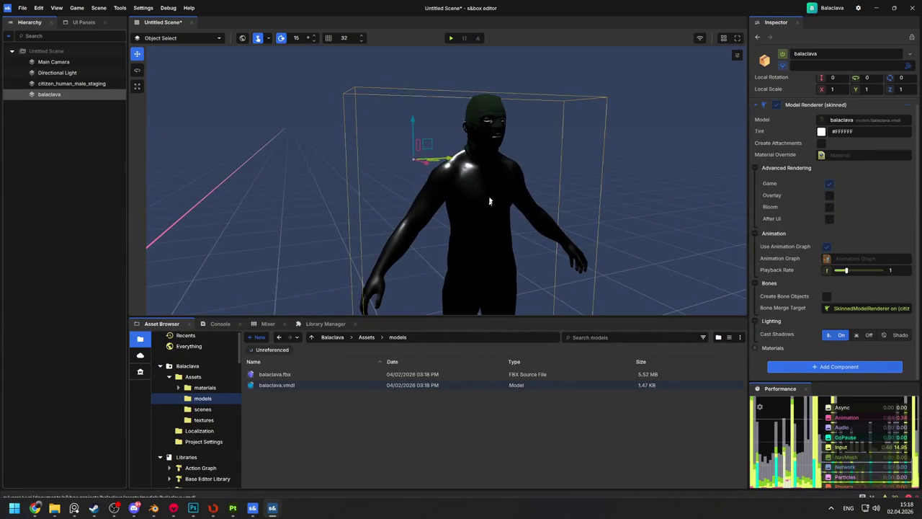
{"action": "left_click", "coordinate": [489, 201], "text": "ctrl"}
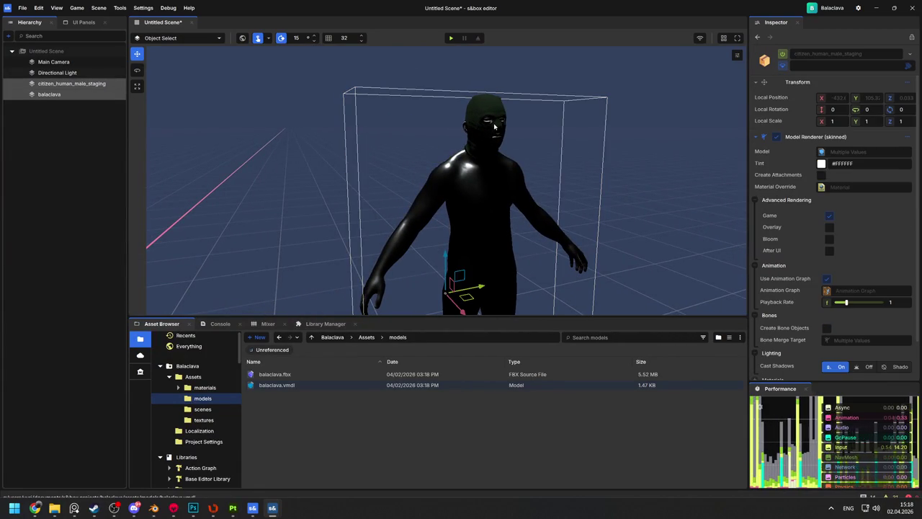
Rotate the citizen and balaclava 180 degrees and orbit round to view the face
{"action": "key", "text": "e"}
{"action": "left_click_drag", "start_coordinate": [471, 293], "coordinate": [417, 296]}
{"action": "left_click_drag", "start_coordinate": [446, 204], "coordinate": [543, 199]}
{"action": "scroll", "coordinate": [543, 199], "scroll_direction": "down", "scroll_amount": 5}
{"action": "left_click", "coordinate": [472, 187]}
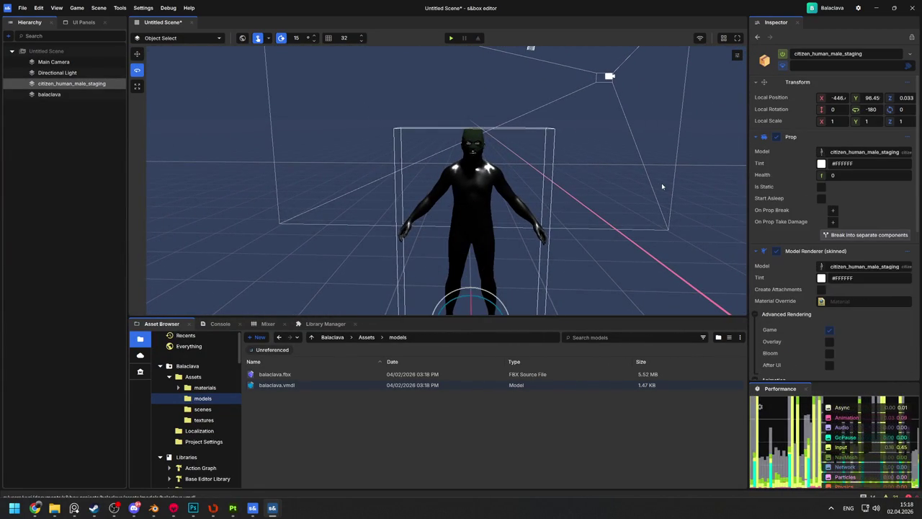
{"action": "left_click_drag", "start_coordinate": [432, 224], "coordinate": [584, 111]}
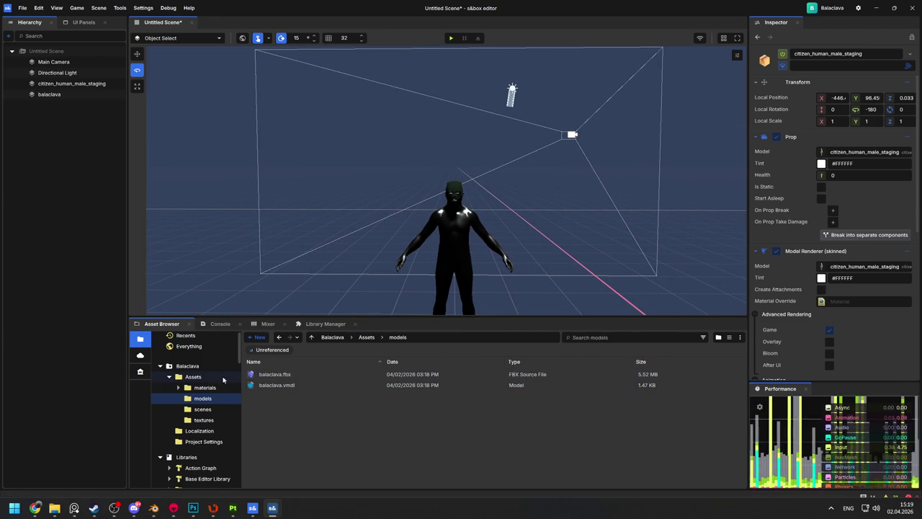
Show the scenes folder with minimal.scene and bring up the Create > Light options
{"action": "left_click", "coordinate": [202, 409]}
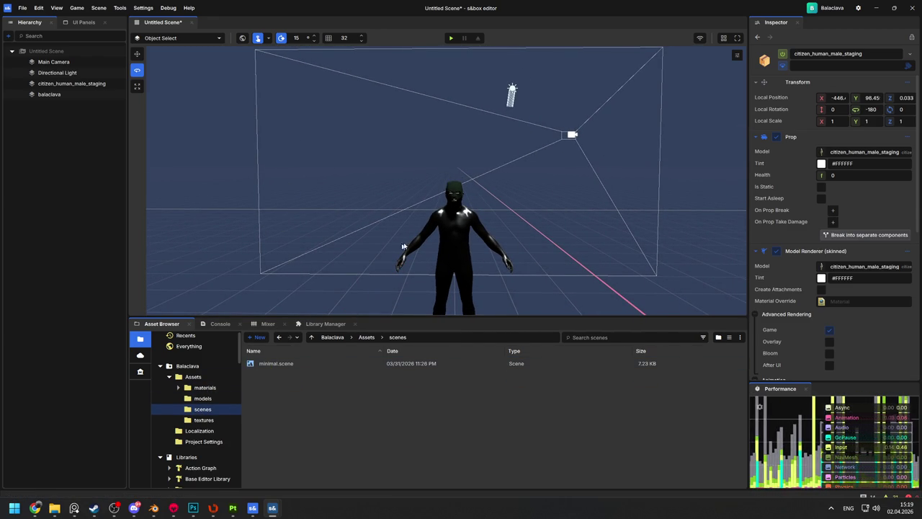
{"action": "scroll", "coordinate": [389, 254], "scroll_direction": "up", "scroll_amount": 5}
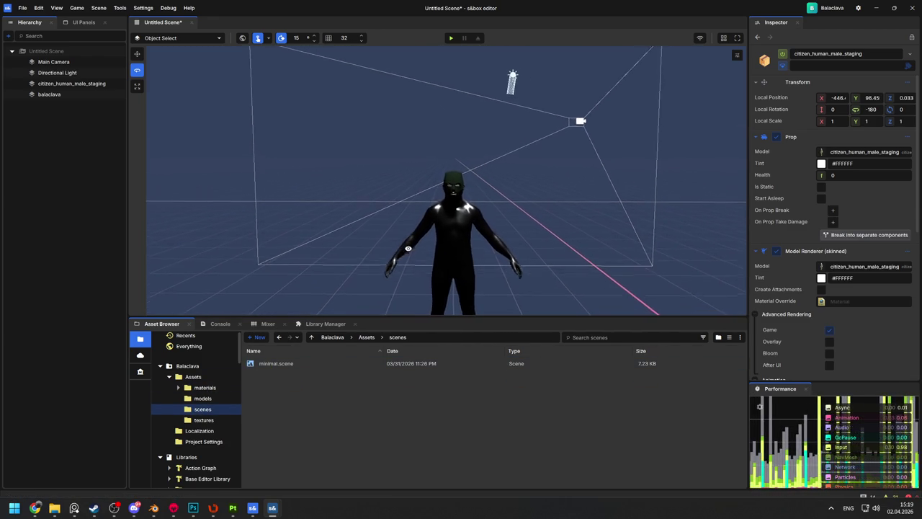
{"action": "right_click", "coordinate": [452, 207]}
{"action": "mouse_move", "coordinate": [479, 293]}
{"action": "mouse_move", "coordinate": [598, 334]}
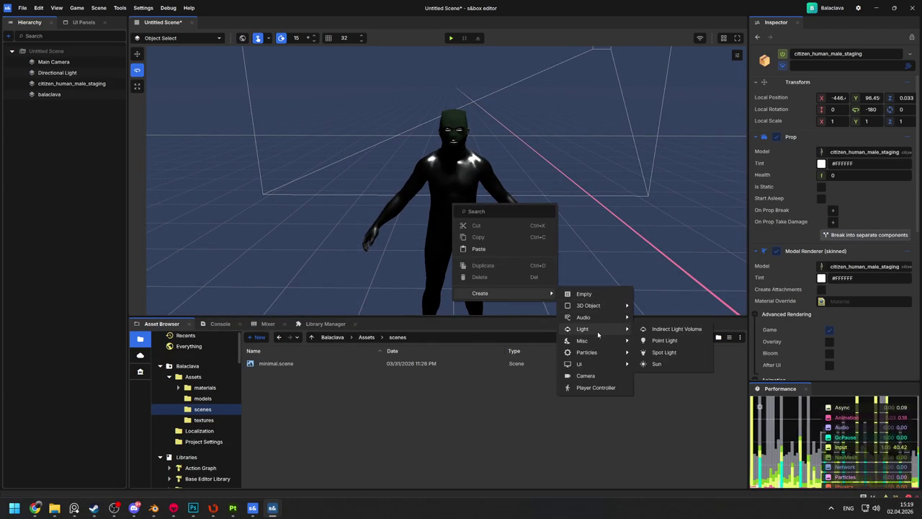
Add a Point Light and move it up and beside the character's left side
{"action": "left_click", "coordinate": [664, 340]}
{"action": "key", "text": "w"}
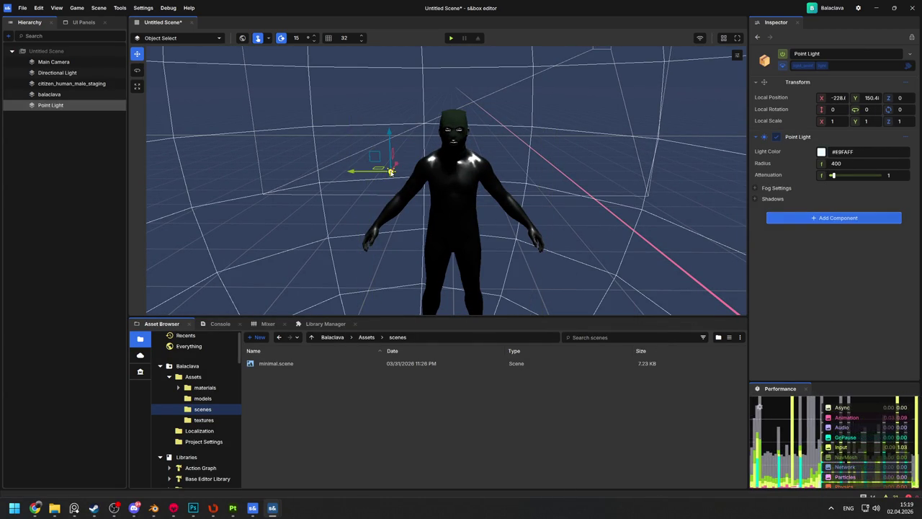
{"action": "left_click_drag", "start_coordinate": [388, 191], "coordinate": [319, 251]}
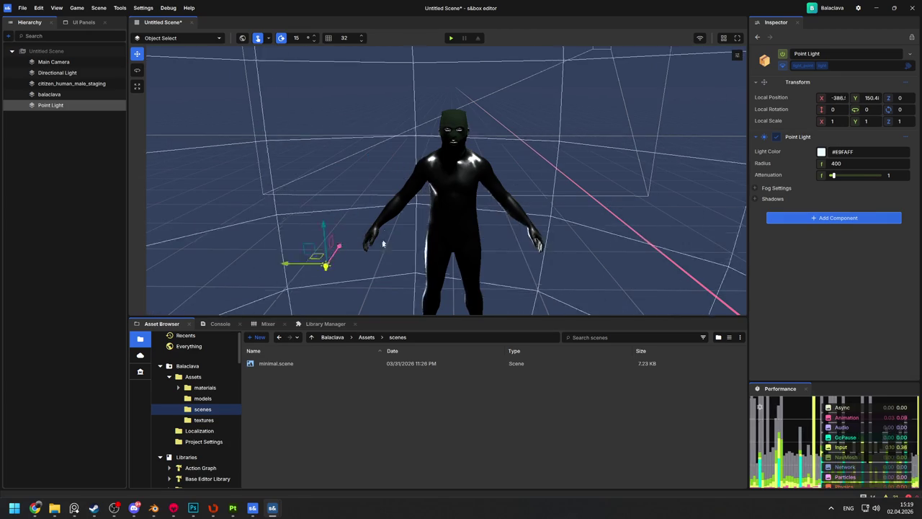
{"action": "scroll", "coordinate": [446, 180], "scroll_direction": "down", "scroll_amount": 3}
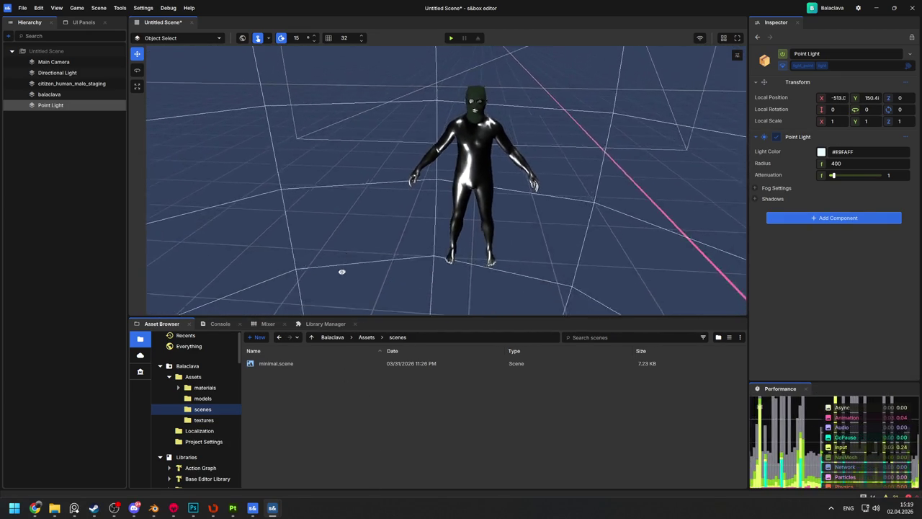
{"action": "left_click_drag", "start_coordinate": [342, 201], "coordinate": [345, 137]}
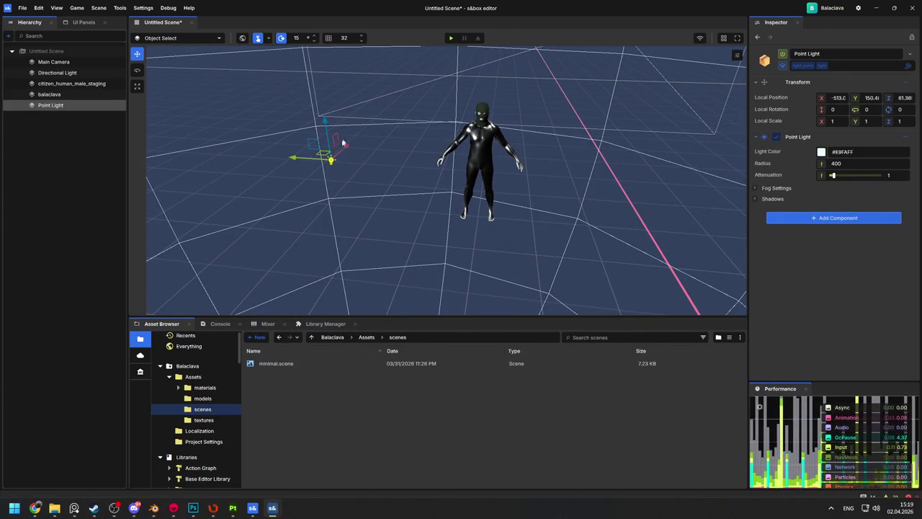
{"action": "scroll", "coordinate": [336, 161], "scroll_direction": "up", "scroll_amount": 5}
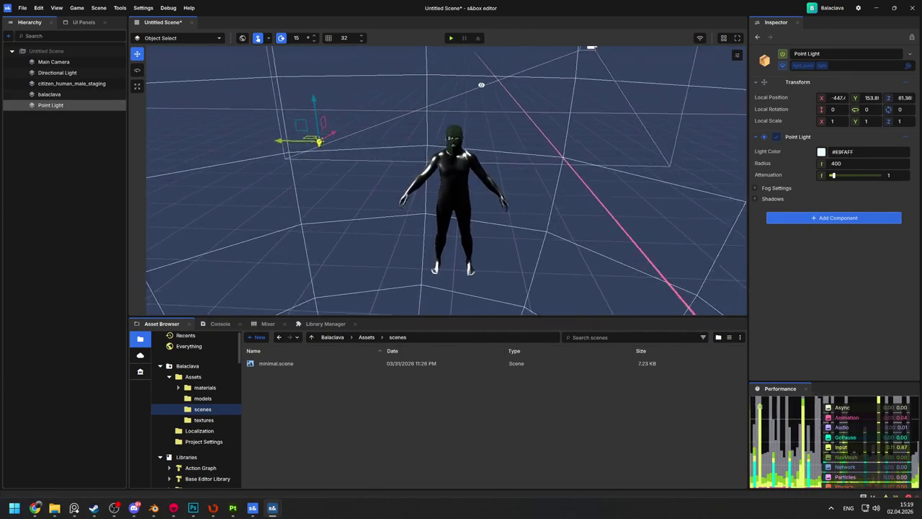
{"action": "scroll", "coordinate": [482, 288], "scroll_direction": "up", "scroll_amount": 6}
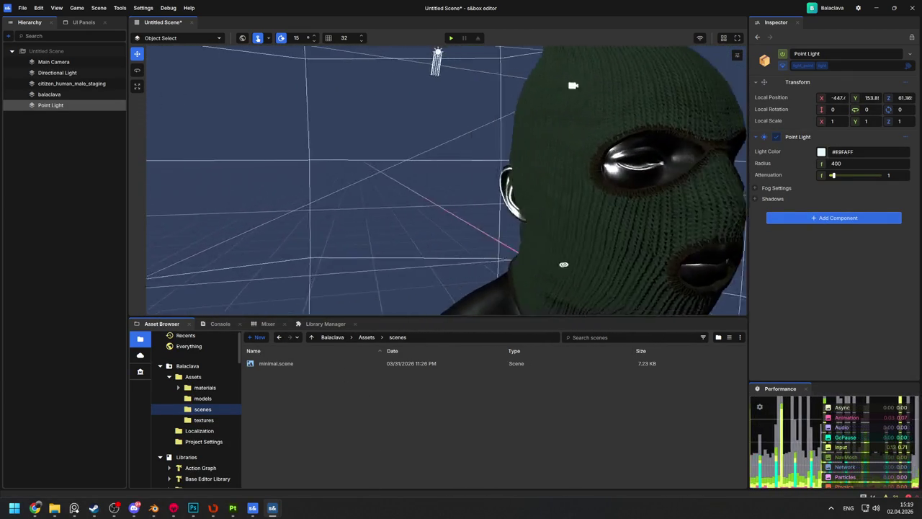
Orbit around to a front view of the lit, masked head
{"action": "mouse_move", "coordinate": [585, 264]}
{"action": "left_mouse_down"}
{"action": "mouse_move", "coordinate": [576, 266]}
{"action": "mouse_move", "coordinate": [605, 279]}
{"action": "mouse_move", "coordinate": [713, 290]}
{"action": "left_mouse_up"}
{"action": "mouse_move", "coordinate": [226, 233]}
{"action": "left_mouse_down"}
{"action": "mouse_move", "coordinate": [156, 231]}
{"action": "mouse_move", "coordinate": [181, 197]}
{"action": "mouse_move", "coordinate": [269, 232]}
{"action": "mouse_move", "coordinate": [494, 229]}
{"action": "mouse_move", "coordinate": [566, 238]}
{"action": "mouse_move", "coordinate": [366, 304]}
{"action": "left_mouse_up"}
{"action": "right_click", "coordinate": [309, 263]}
{"action": "left_click", "coordinate": [252, 224]}
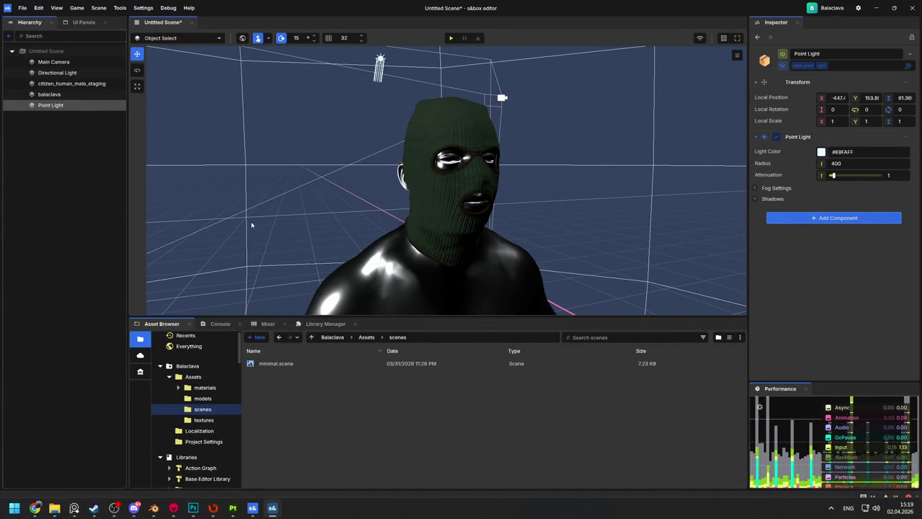
Create a Sun light in the scene from the right-click create menu
{"action": "left_click", "coordinate": [296, 221]}
{"action": "right_click", "coordinate": [301, 219]}
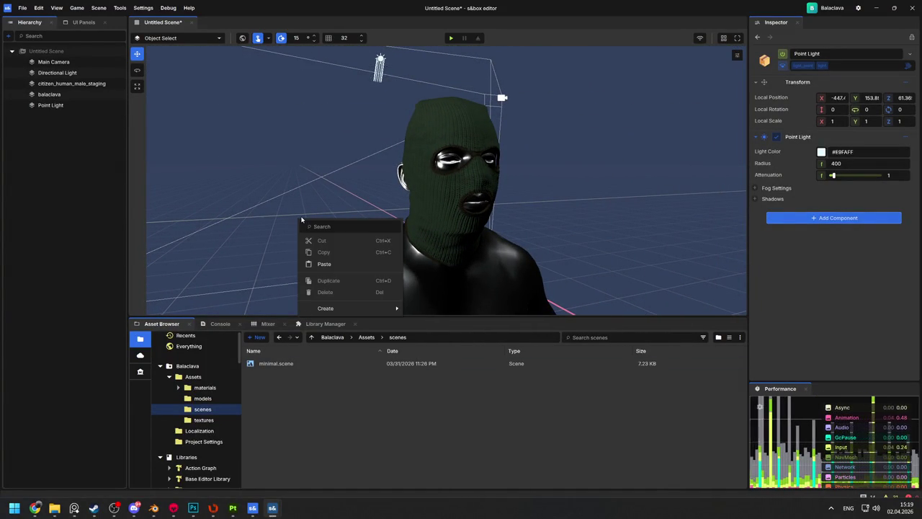
{"action": "mouse_move", "coordinate": [368, 310]}
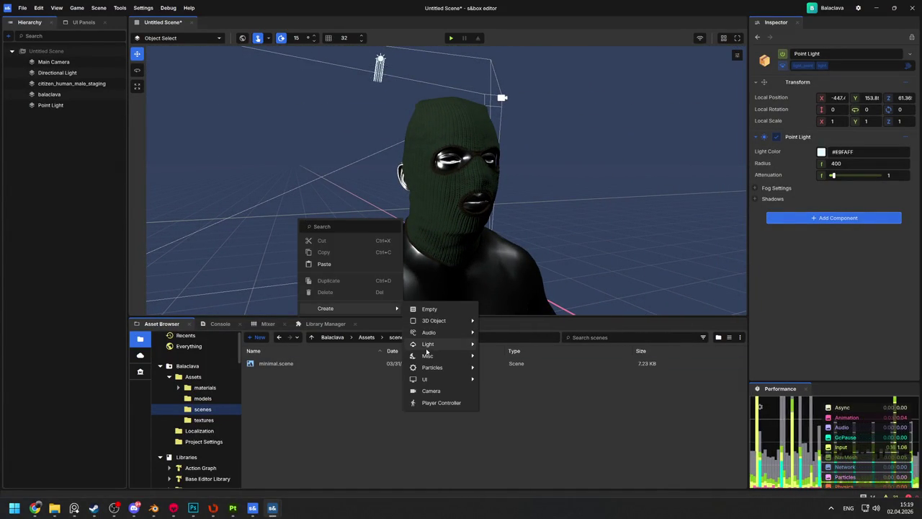
{"action": "mouse_move", "coordinate": [427, 346]}
{"action": "left_click", "coordinate": [513, 376]}
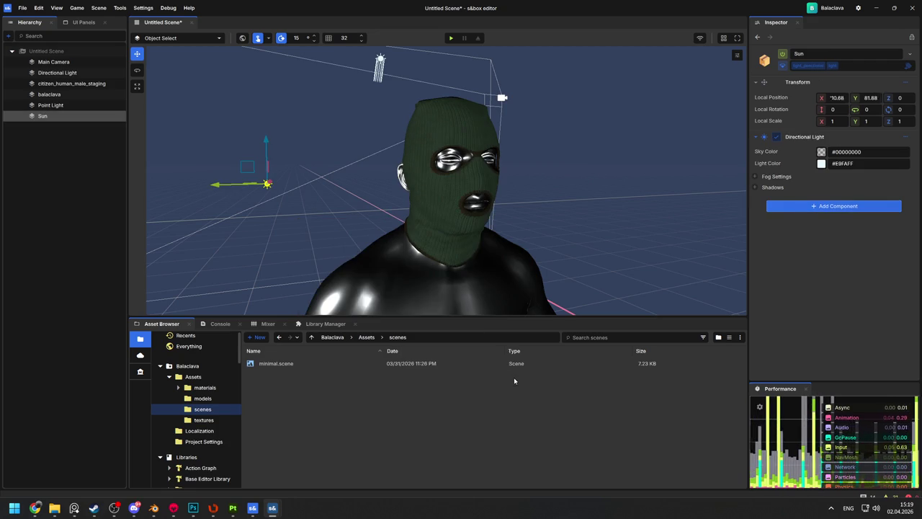
Rotate the Sun to about 10.5, 46, 10.7, then select citizen_human_male_staging
{"action": "key", "text": "e"}
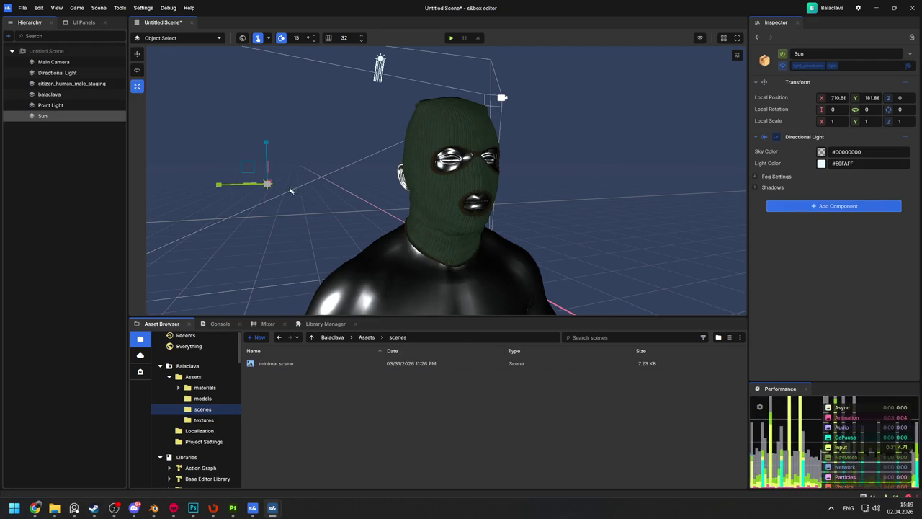
{"action": "left_click_drag", "start_coordinate": [264, 178], "coordinate": [264, 208]}
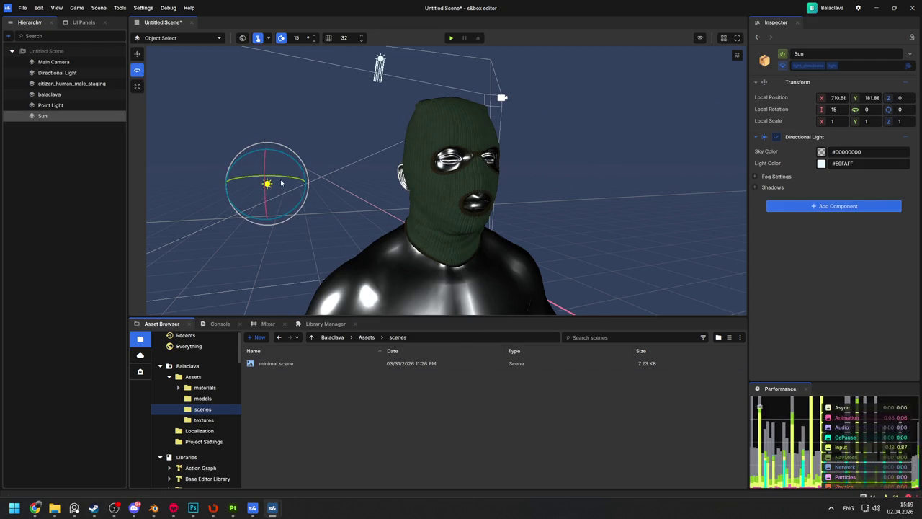
{"action": "left_click_drag", "start_coordinate": [305, 184], "coordinate": [413, 173]}
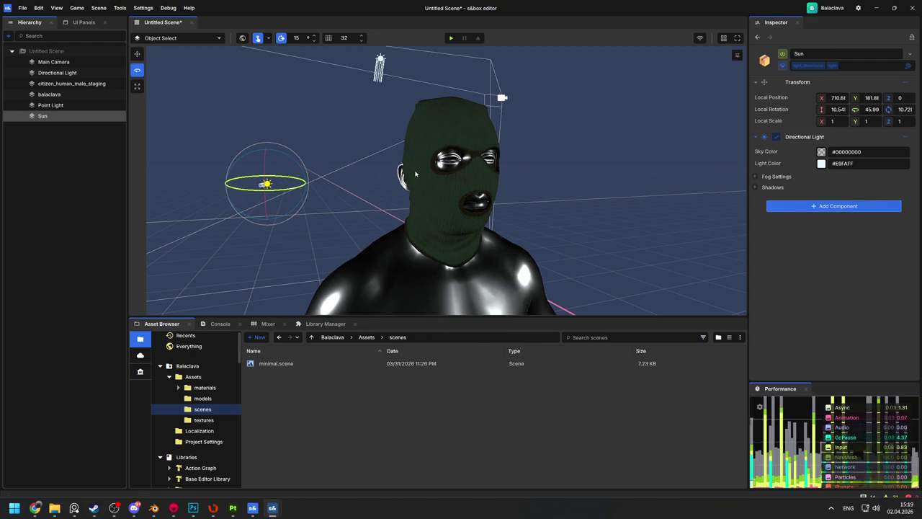
{"action": "left_click_drag", "start_coordinate": [555, 158], "coordinate": [579, 145]}
{"action": "scroll", "coordinate": [579, 144], "scroll_direction": "up", "scroll_amount": 5}
{"action": "scroll", "coordinate": [504, 180], "scroll_direction": "down", "scroll_amount": 8}
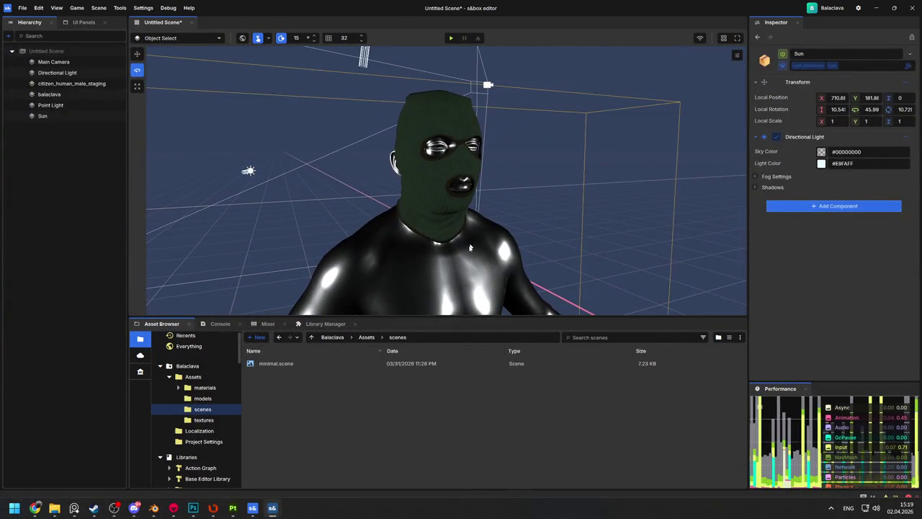
{"action": "left_click", "coordinate": [443, 288]}
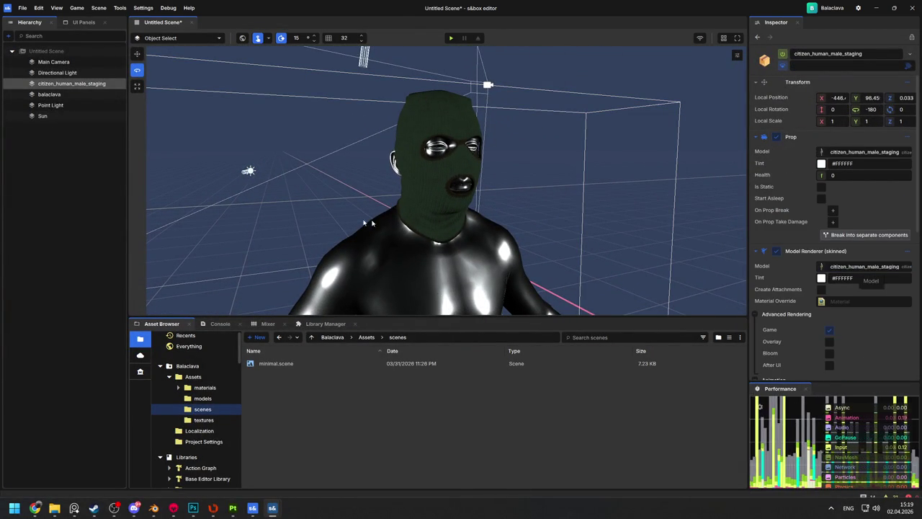
Open the Citizen library's models folder in the Asset Browser
{"action": "scroll", "coordinate": [222, 426], "scroll_direction": "down", "scroll_amount": 3}
{"action": "scroll", "coordinate": [222, 425], "scroll_direction": "down", "scroll_amount": 3}
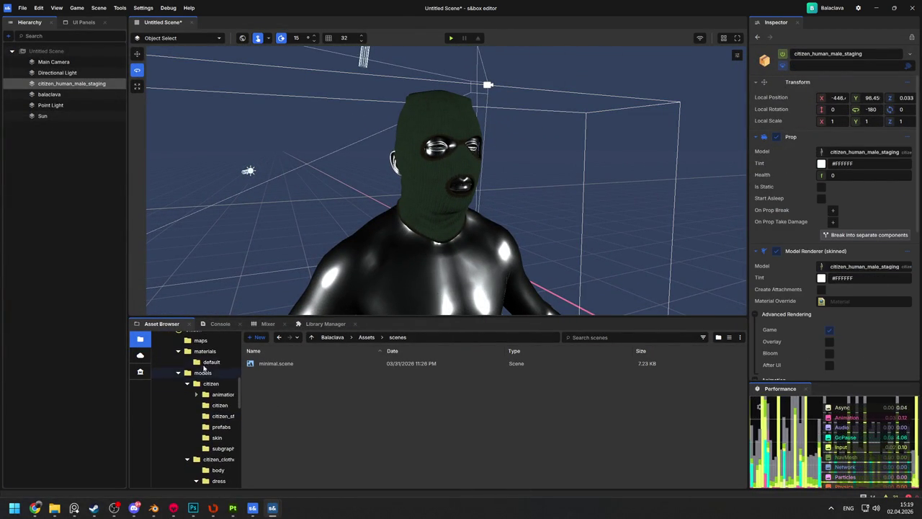
{"action": "scroll", "coordinate": [202, 348], "scroll_direction": "up", "scroll_amount": 1}
{"action": "left_click", "coordinate": [194, 345]}
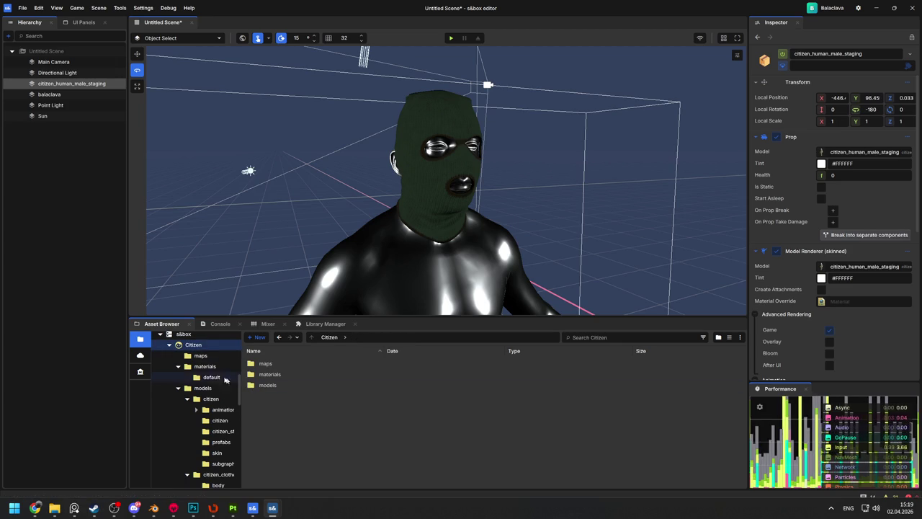
{"action": "left_click", "coordinate": [179, 367]}
{"action": "left_click", "coordinate": [178, 377]}
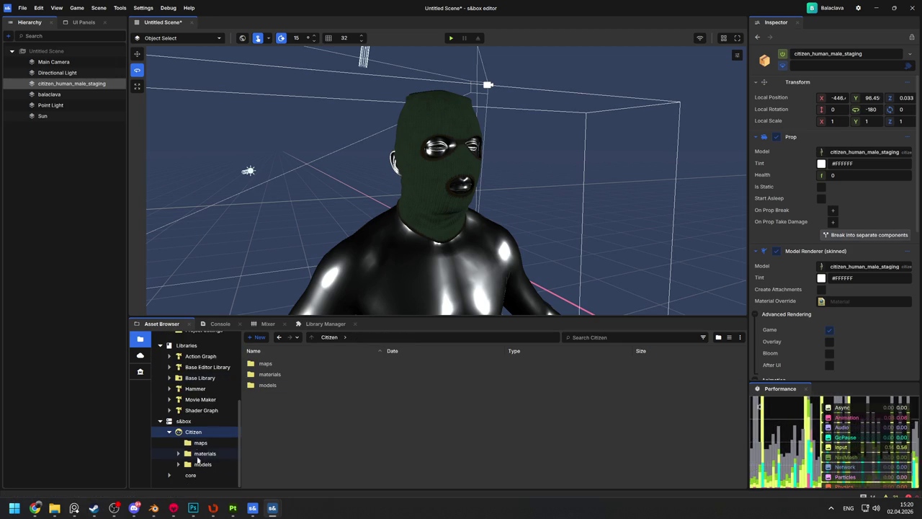
{"action": "left_click", "coordinate": [197, 465]}
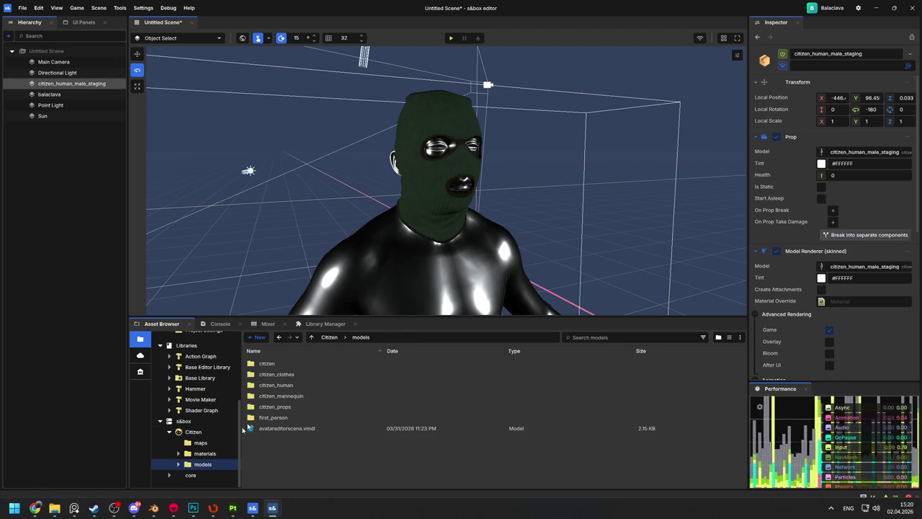
Open the citizen_human folder and select the citizen_human_male model asset
{"action": "left_click", "coordinate": [298, 385]}
{"action": "double_click", "coordinate": [298, 385]}
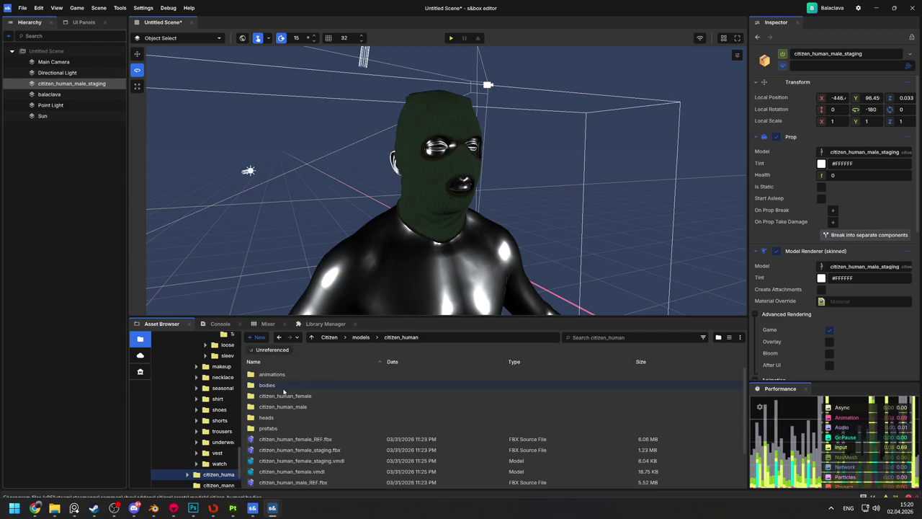
{"action": "scroll", "coordinate": [284, 391], "scroll_direction": "down", "scroll_amount": 2}
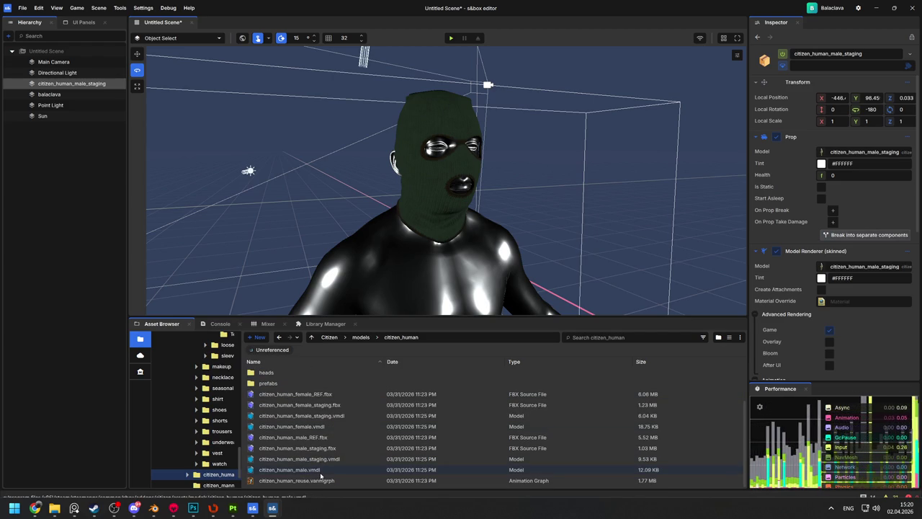
{"action": "left_click", "coordinate": [321, 471]}
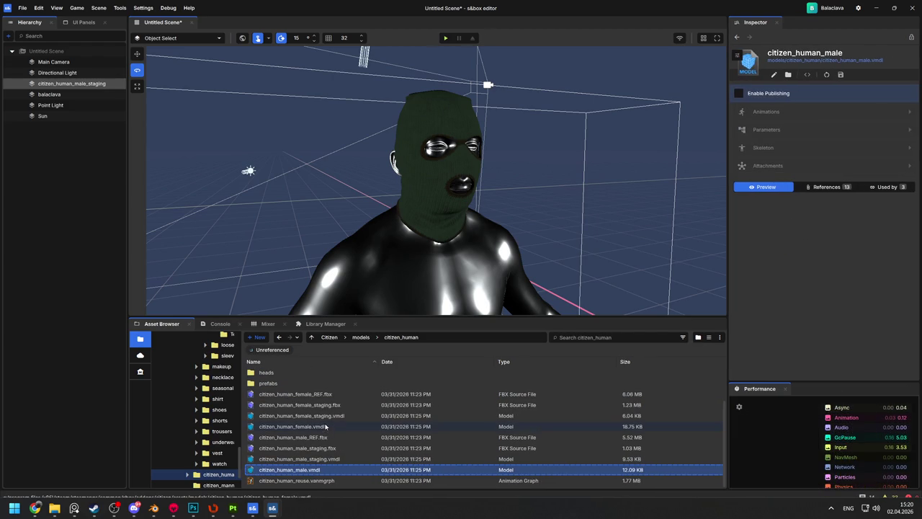
{"action": "scroll", "coordinate": [296, 253], "scroll_direction": "down", "scroll_amount": 3}
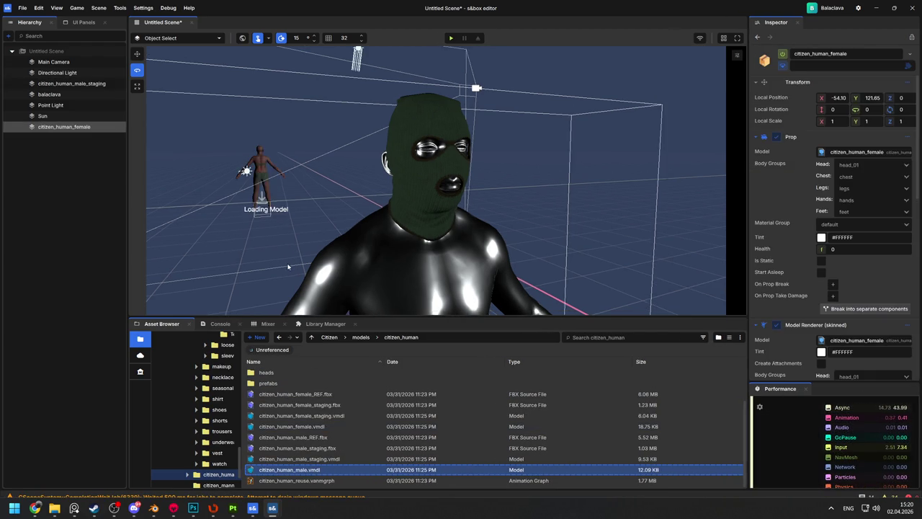
Delete the staging citizen and drag citizen_human_male.vmdl into the viewport
{"action": "key", "text": "Delete"}
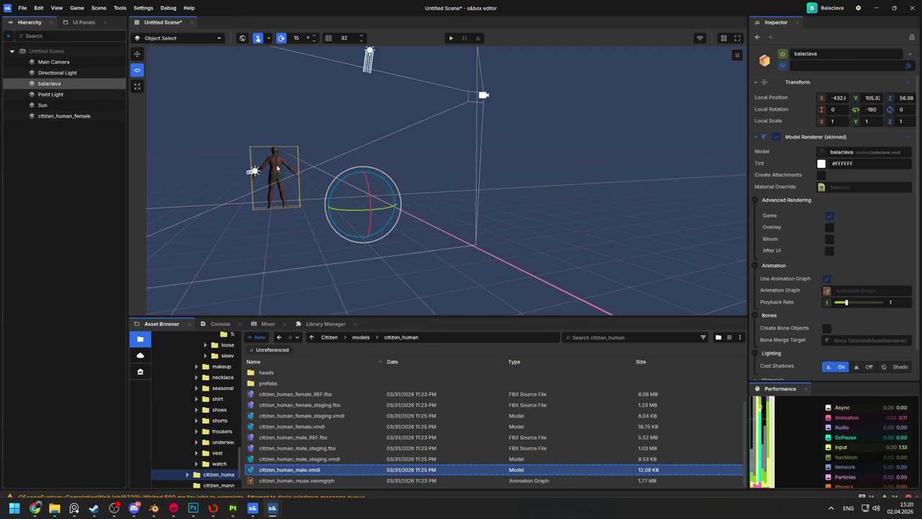
{"action": "left_click", "coordinate": [283, 191]}
{"action": "left_click_drag", "start_coordinate": [312, 474], "coordinate": [394, 323]}
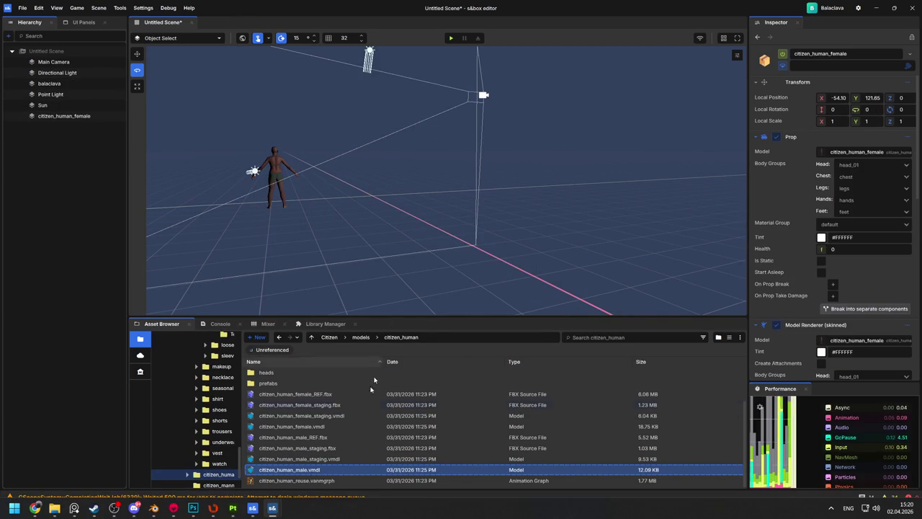
{"action": "mouse_move", "coordinate": [312, 472]}
{"action": "left_mouse_down"}
{"action": "mouse_move", "coordinate": [403, 268]}
{"action": "mouse_move", "coordinate": [405, 277]}
{"action": "left_mouse_up"}
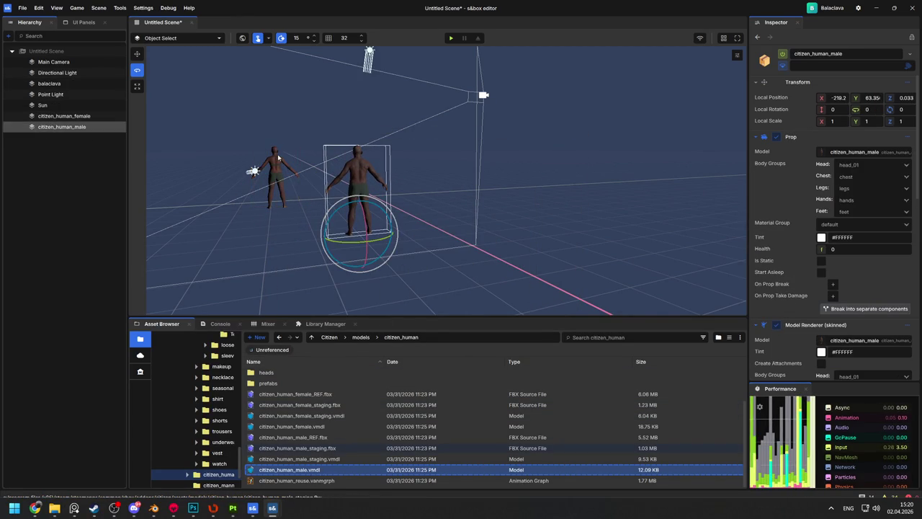
Remove the citizen_human_female model, then pick a Bone Merge Target for the balaclava
{"action": "key", "text": "Delete"}
{"action": "left_click", "coordinate": [367, 182]}
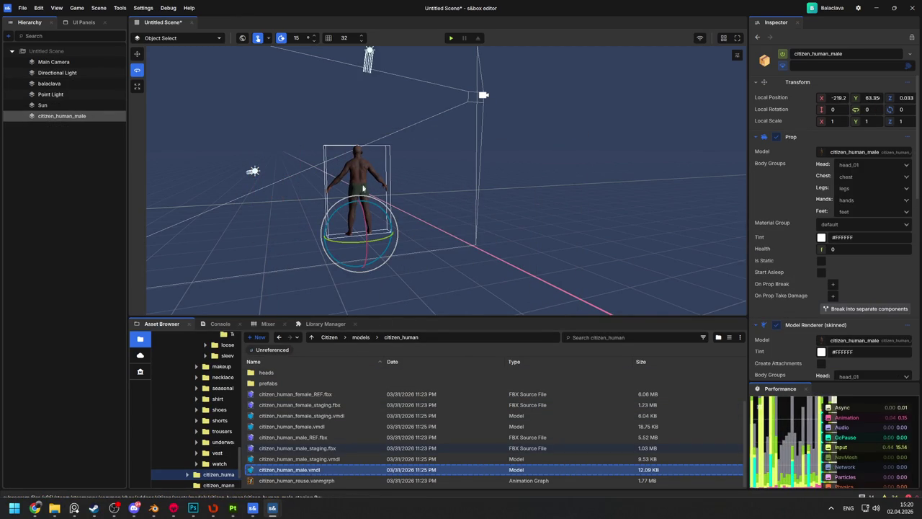
{"action": "left_click", "coordinate": [64, 85]}
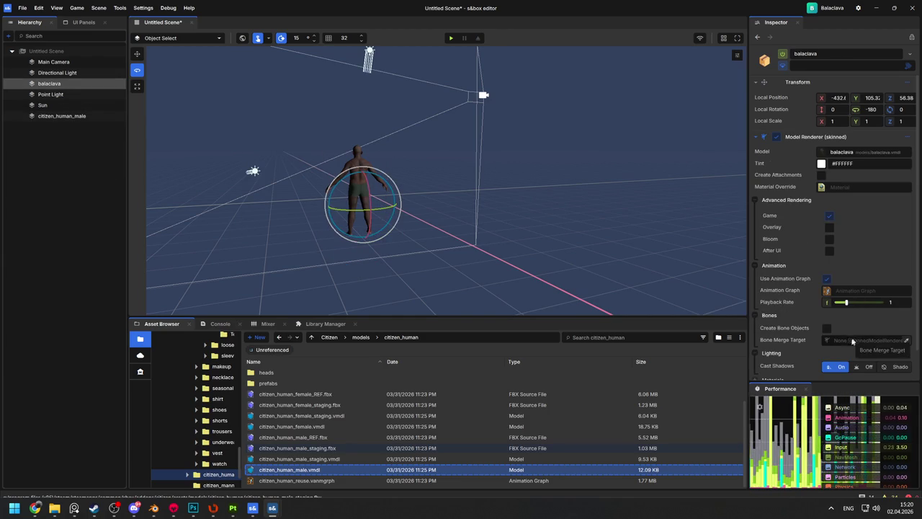
{"action": "left_click", "coordinate": [848, 341]}
Bone-merge the balaclava onto citizen_human_male's Model Renderer, turn him 150° and move him forward
{"action": "left_click", "coordinate": [493, 209]}
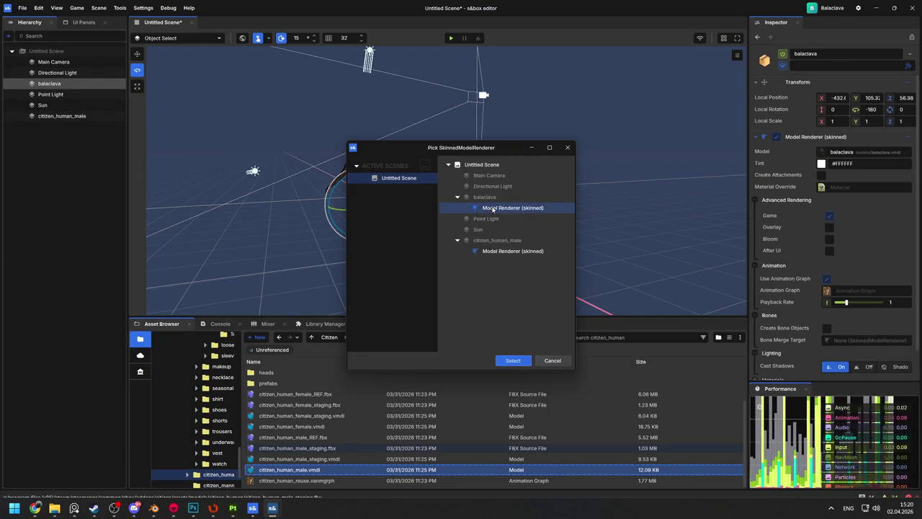
{"action": "double_click", "coordinate": [497, 251]}
{"action": "left_click", "coordinate": [406, 167]}
{"action": "mouse_move", "coordinate": [401, 251]}
{"action": "left_mouse_down"}
{"action": "mouse_move", "coordinate": [541, 224]}
{"action": "mouse_move", "coordinate": [500, 234]}
{"action": "left_mouse_up"}
{"action": "key", "text": "w"}
{"action": "left_click", "coordinate": [413, 249]}
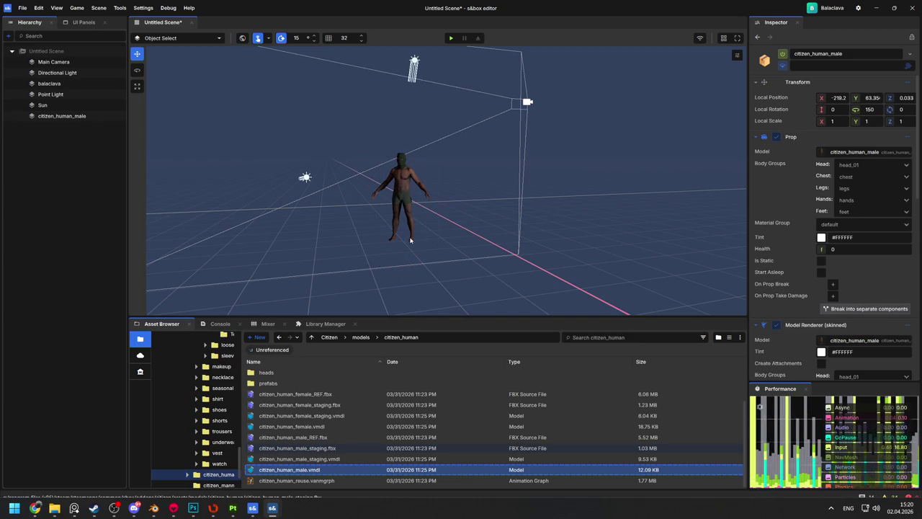
{"action": "left_click_drag", "start_coordinate": [414, 240], "coordinate": [447, 333]}
Zoom and orbit around the balaclava to inspect the side of the mask
{"action": "scroll", "coordinate": [450, 207], "scroll_direction": "up", "scroll_amount": 5}
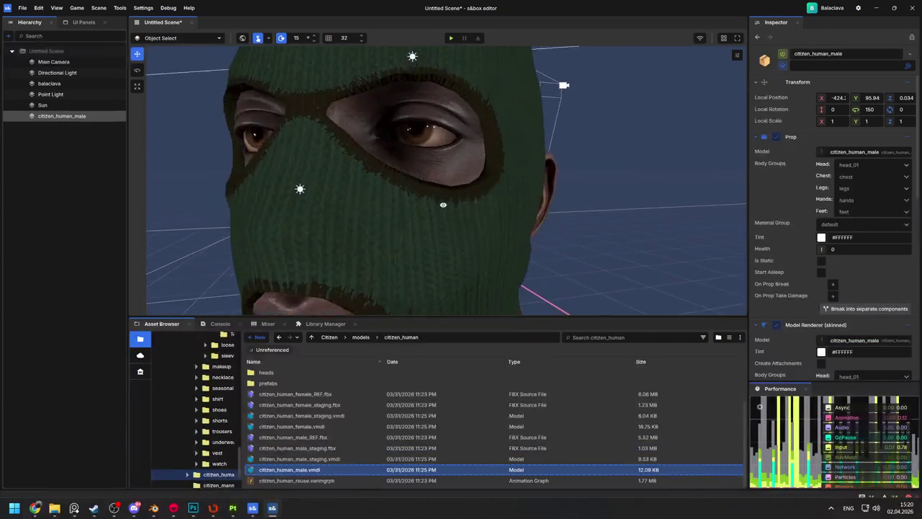
{"action": "scroll", "coordinate": [450, 207], "scroll_direction": "up", "scroll_amount": 3}
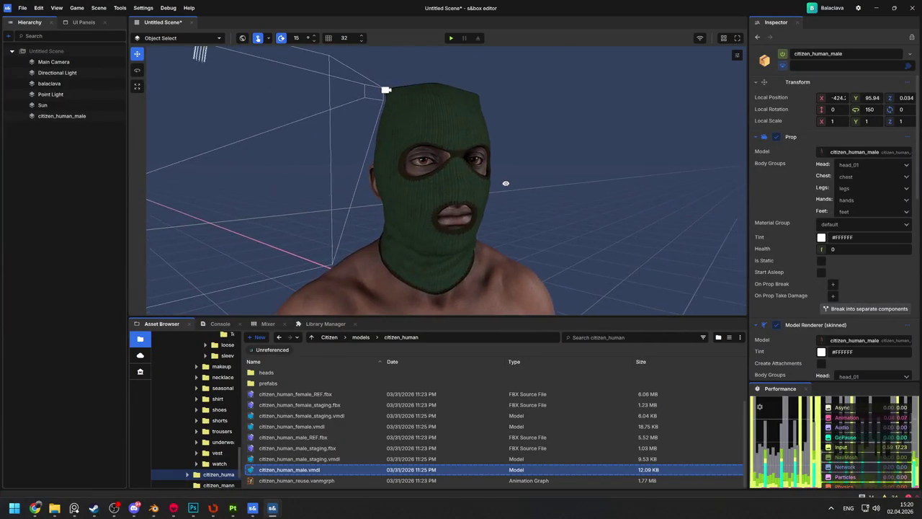
{"action": "scroll", "coordinate": [510, 177], "scroll_direction": "up", "scroll_amount": 3}
{"action": "scroll", "coordinate": [510, 178], "scroll_direction": "up", "scroll_amount": 6}
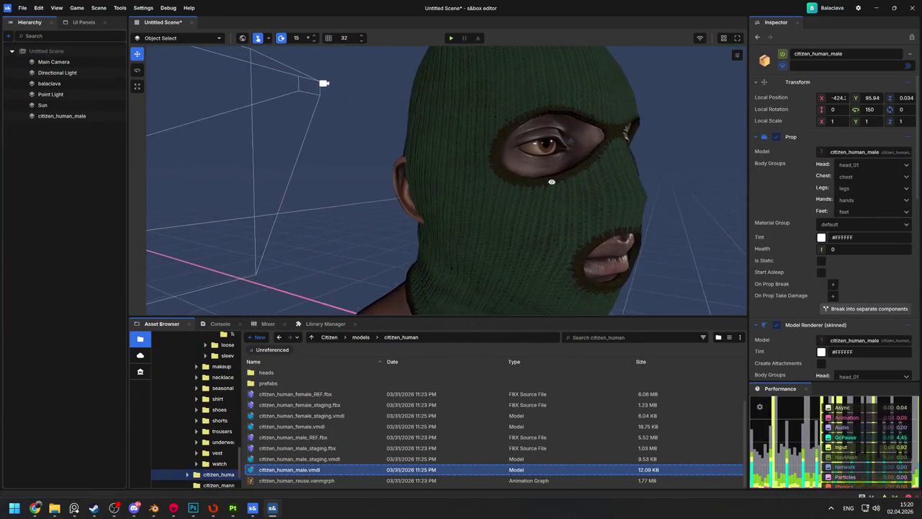
{"action": "scroll", "coordinate": [542, 173], "scroll_direction": "down", "scroll_amount": 2}
{"action": "scroll", "coordinate": [546, 182], "scroll_direction": "up", "scroll_amount": 3}
{"action": "scroll", "coordinate": [550, 189], "scroll_direction": "down", "scroll_amount": 6}
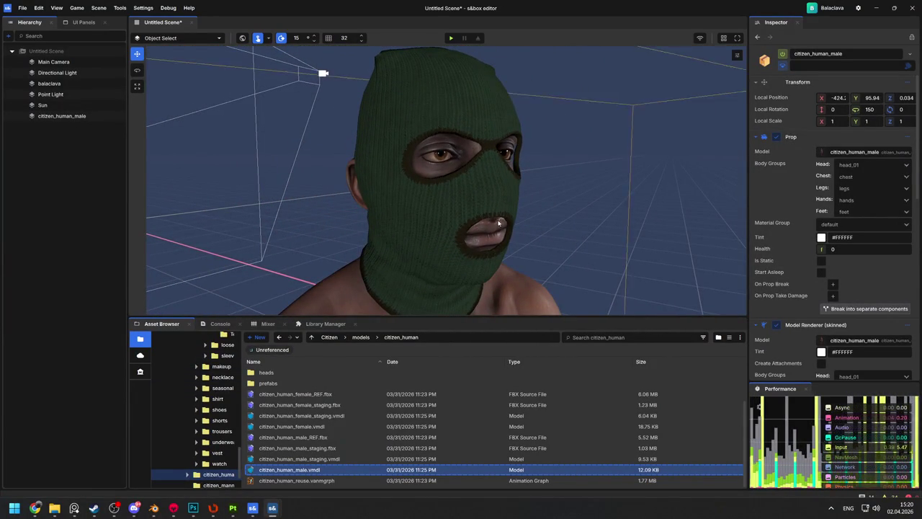
{"action": "scroll", "coordinate": [492, 230], "scroll_direction": "down", "scroll_amount": 2}
{"action": "scroll", "coordinate": [493, 231], "scroll_direction": "up", "scroll_amount": 3}
{"action": "scroll", "coordinate": [492, 230], "scroll_direction": "down", "scroll_amount": 3}
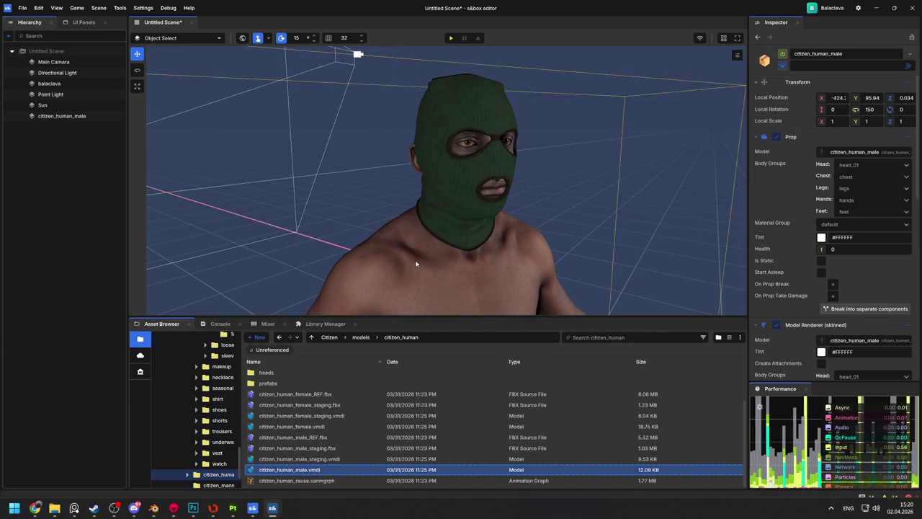
{"action": "left_click", "coordinate": [456, 241]}
{"action": "scroll", "coordinate": [492, 169], "scroll_direction": "up", "scroll_amount": 3}
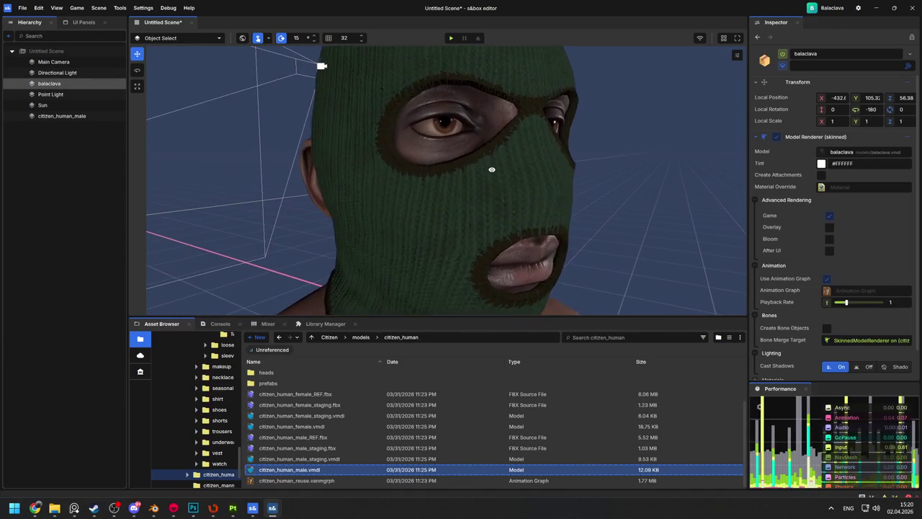
{"action": "left_click_drag", "start_coordinate": [492, 169], "coordinate": [225, 171]}
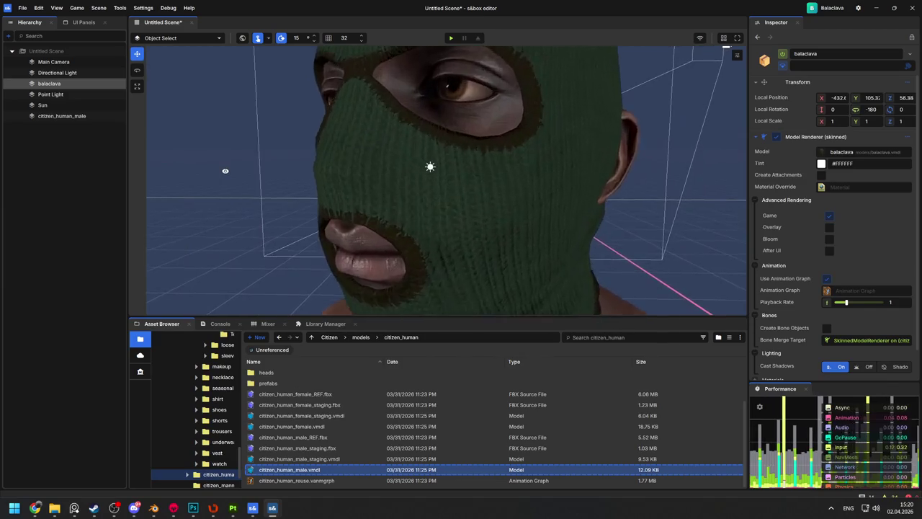
{"action": "scroll", "coordinate": [224, 170], "scroll_direction": "down", "scroll_amount": 2}
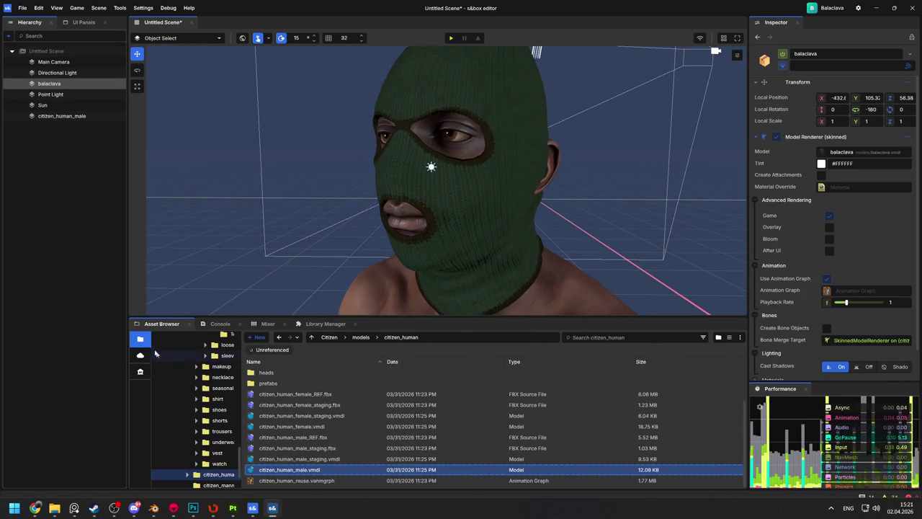
Open the folder of baked balaclava PSD textures
{"action": "mouse_move", "coordinate": [62, 116]}
{"action": "left_mouse_down"}
{"action": "mouse_move", "coordinate": [56, 137]}
{"action": "mouse_move", "coordinate": [230, 483]}
{"action": "left_mouse_up"}
{"action": "mouse_move", "coordinate": [252, 510]}
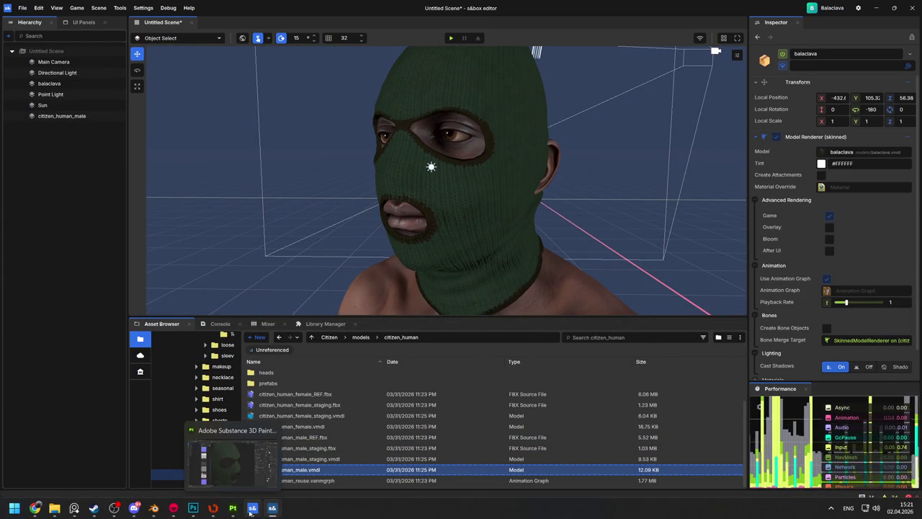
{"action": "mouse_move", "coordinate": [54, 508]}
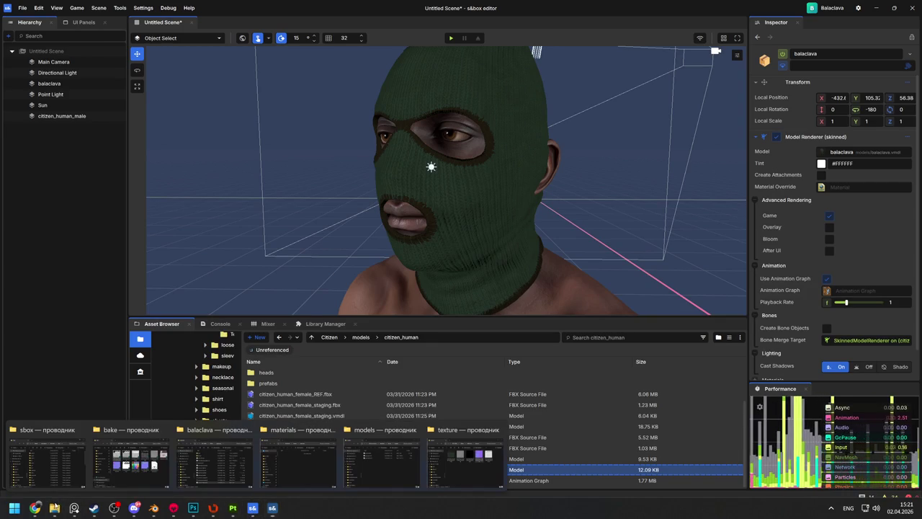
{"action": "left_click", "coordinate": [131, 455]}
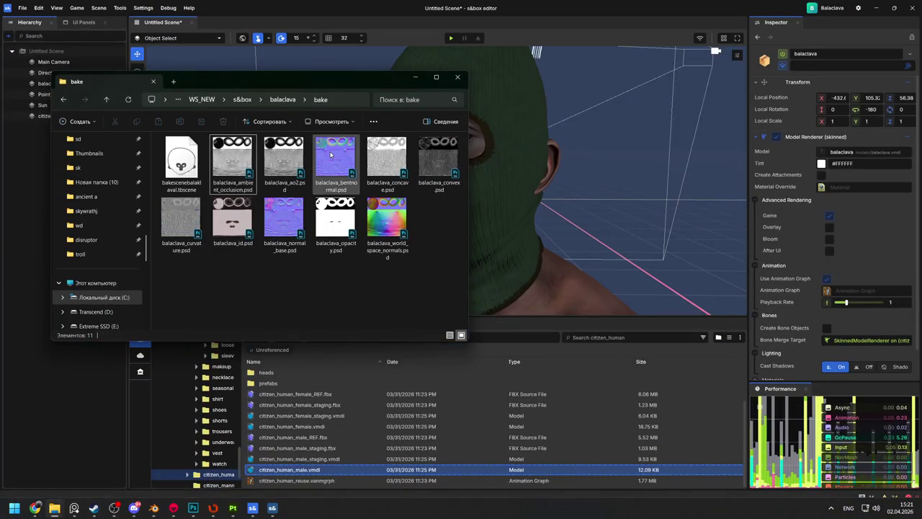
Open balaclava_bentnormal.psd in Photoshop and reload balaclava_normal_base from disk
{"action": "left_click", "coordinate": [330, 155]}
{"action": "left_click", "coordinate": [322, 302]}
{"action": "double_click", "coordinate": [334, 152]}
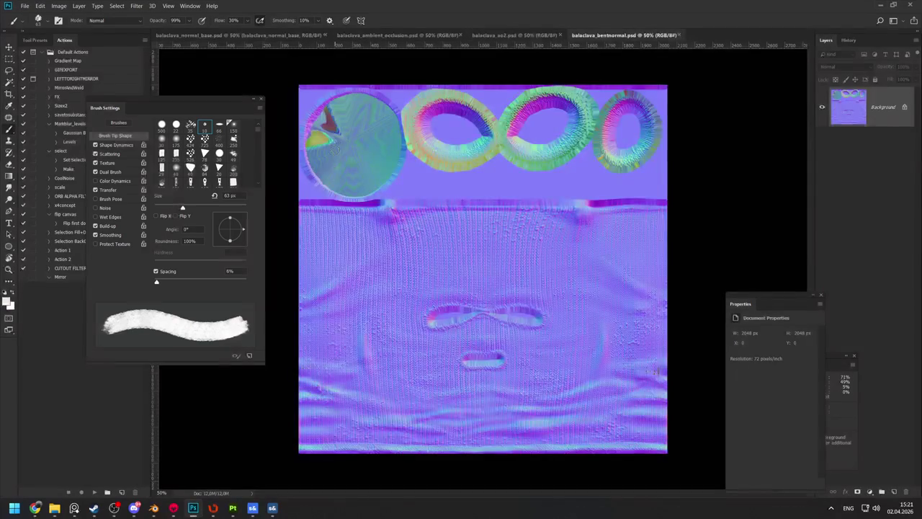
{"action": "key", "text": "alt+Tab"}
{"action": "key", "text": "alt+Tab"}
{"action": "key", "text": "ctrl+Tab"}
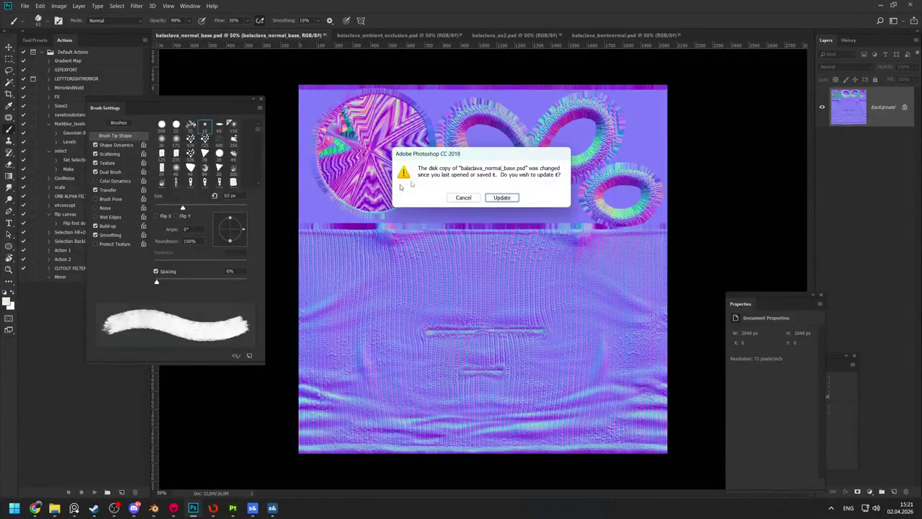
{"action": "left_click", "coordinate": [500, 197]}
Compare balaclava_bentnormal against balaclava_normal_base, then return to the bake folder window
{"action": "left_click", "coordinate": [461, 34]}
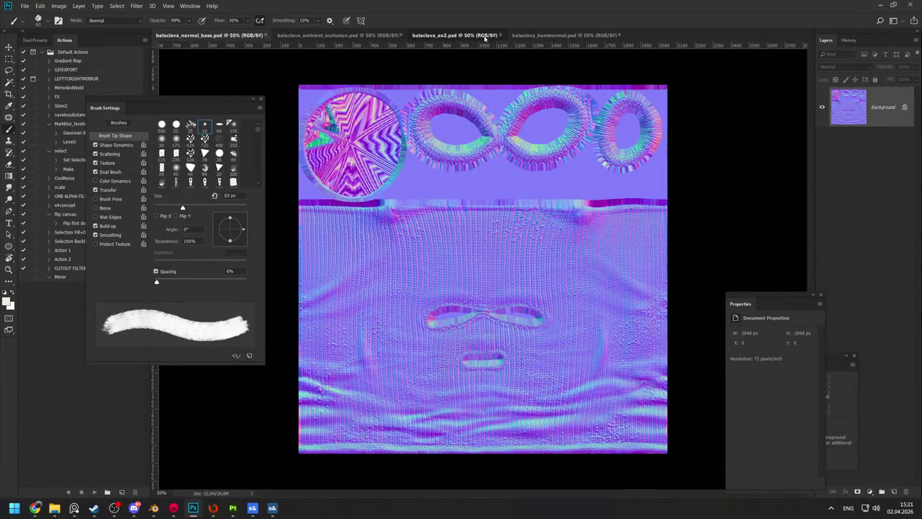
{"action": "left_click", "coordinate": [545, 34]}
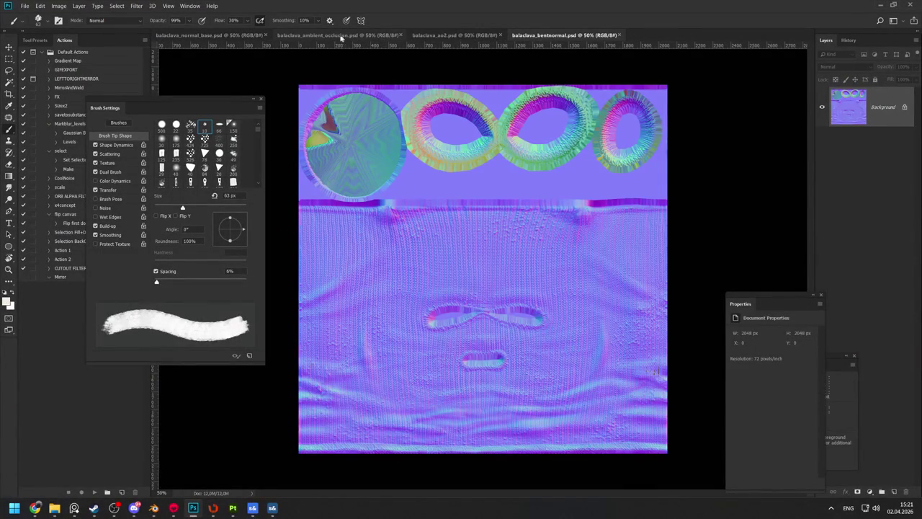
{"action": "key", "text": "ctrl+Tab"}
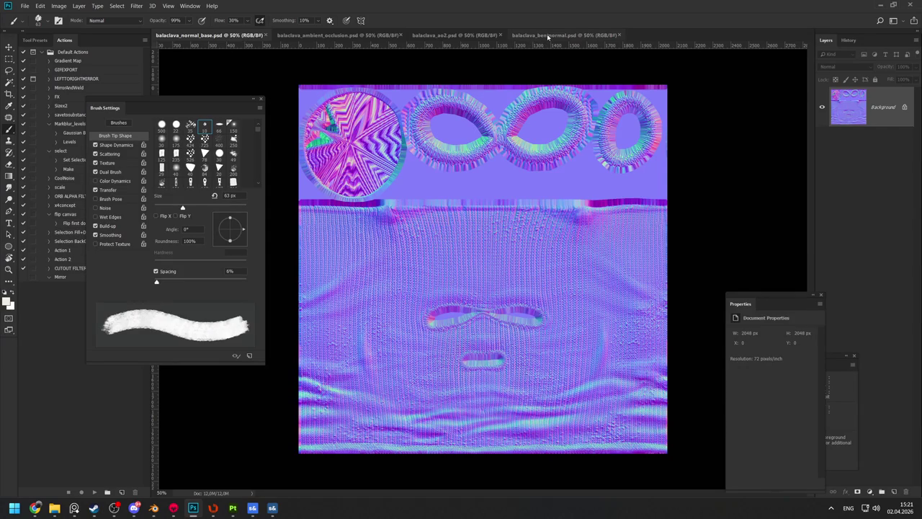
{"action": "left_click", "coordinate": [547, 35]}
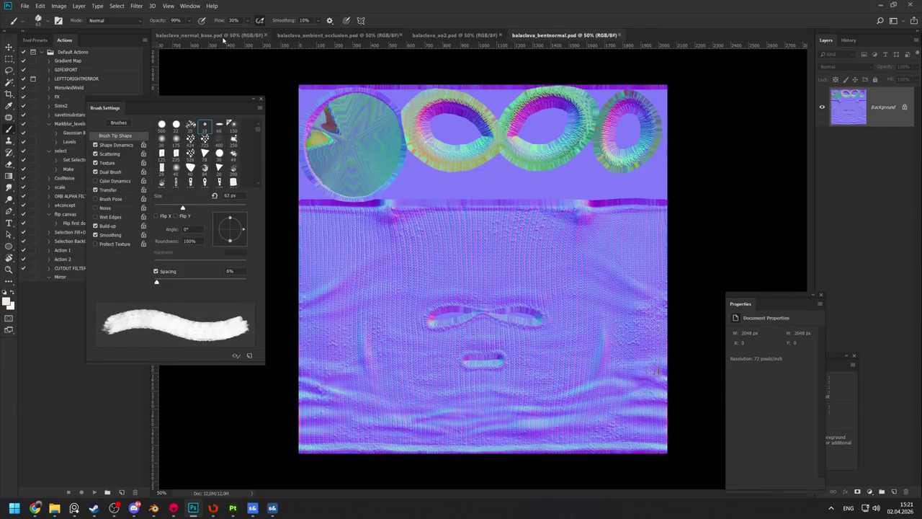
{"action": "left_click", "coordinate": [224, 39]}
{"action": "left_click", "coordinate": [557, 36]}
{"action": "key", "text": "alt+Tab"}
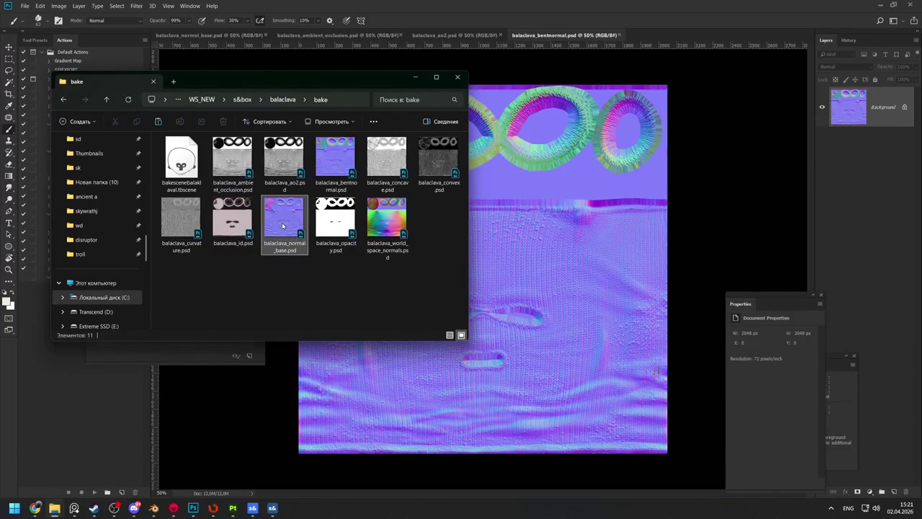
Copy balaclava_ambient_occlusion.psd and balaclava_bentnormal.psd from bake into the texture folder
{"action": "left_click", "coordinate": [332, 167]}
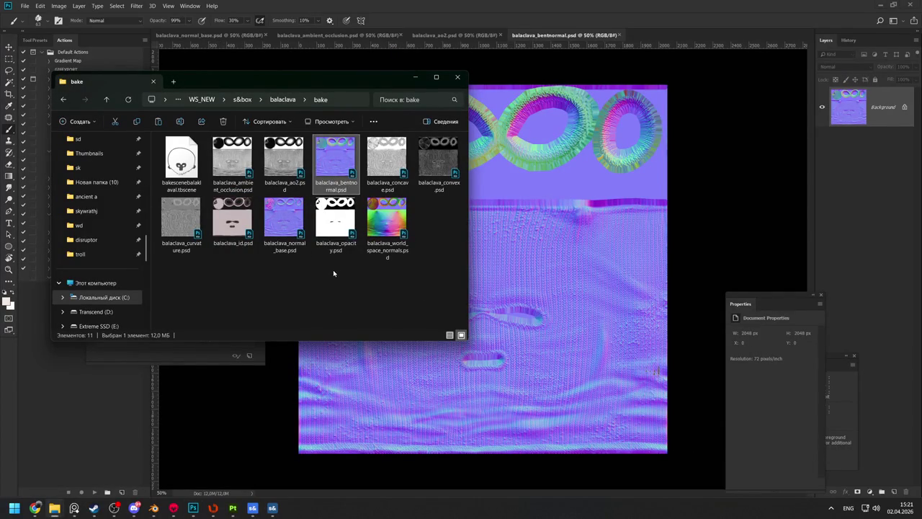
{"action": "key", "text": "alt+Tab"}
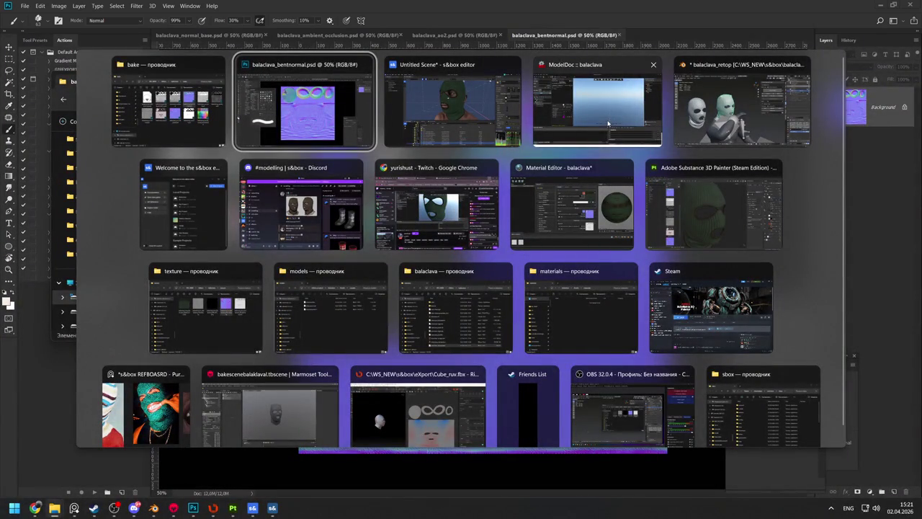
{"action": "key", "text": "Escape"}
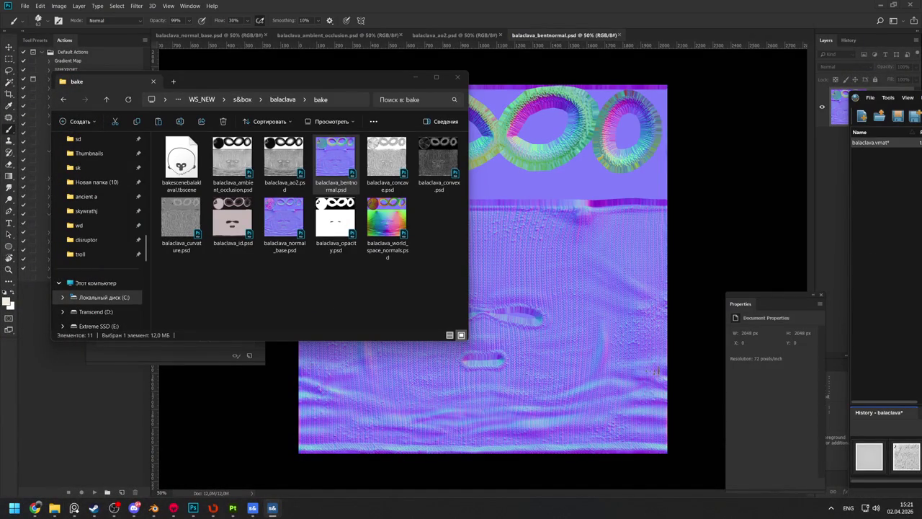
{"action": "left_click", "coordinate": [344, 173]}
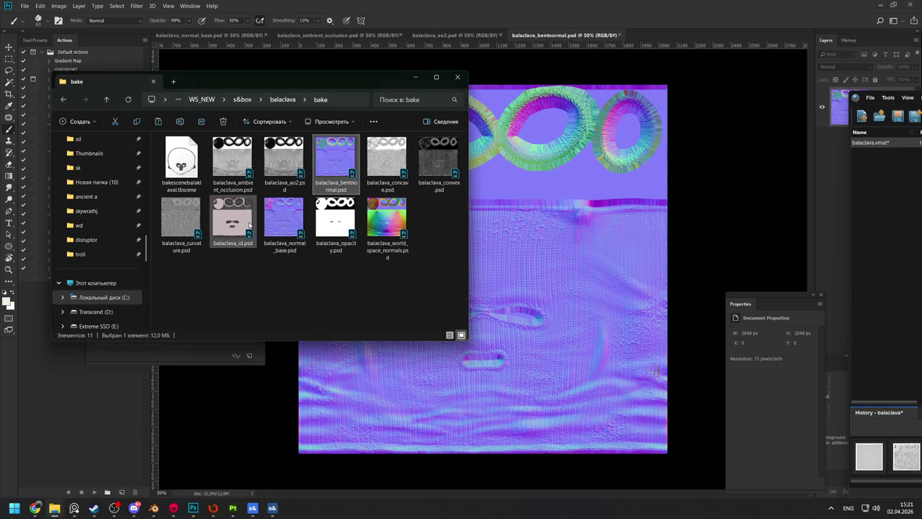
{"action": "left_click", "coordinate": [214, 169], "text": "ctrl"}
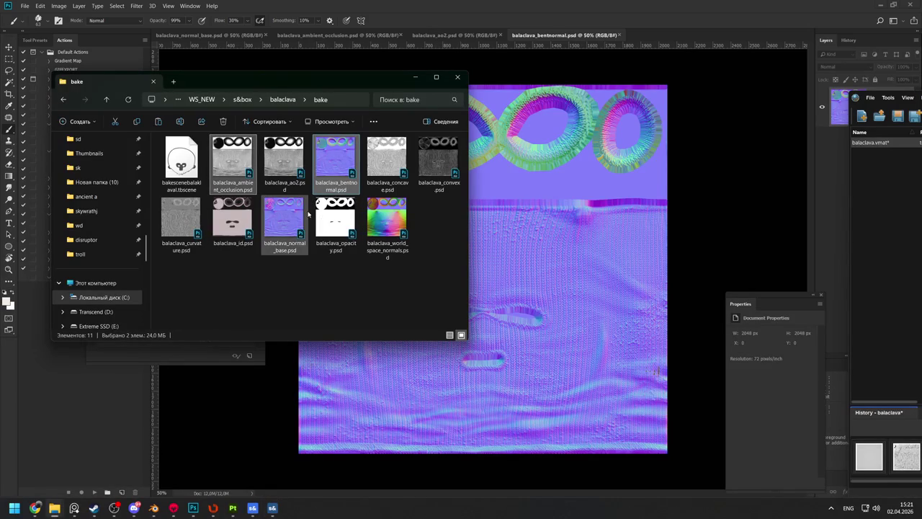
{"action": "mouse_move", "coordinate": [53, 512]}
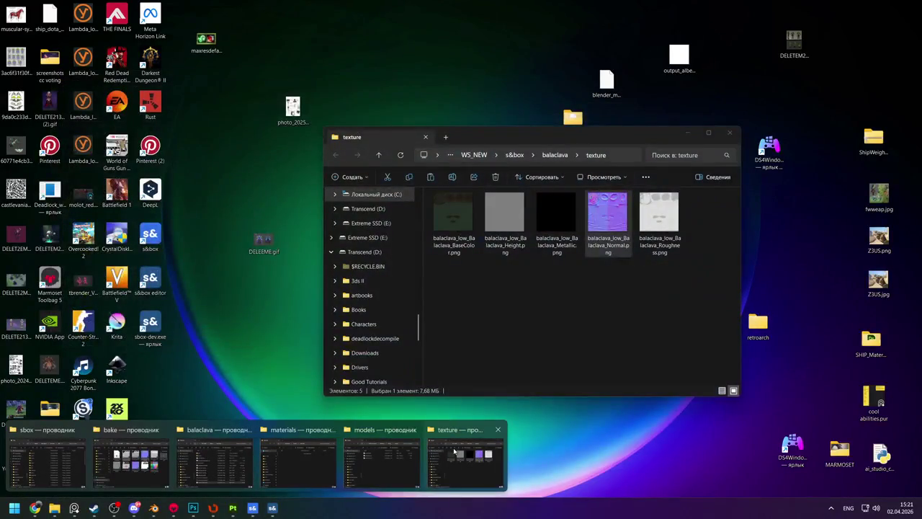
{"action": "left_click", "coordinate": [454, 452]}
{"action": "key", "text": "ctrl+v"}
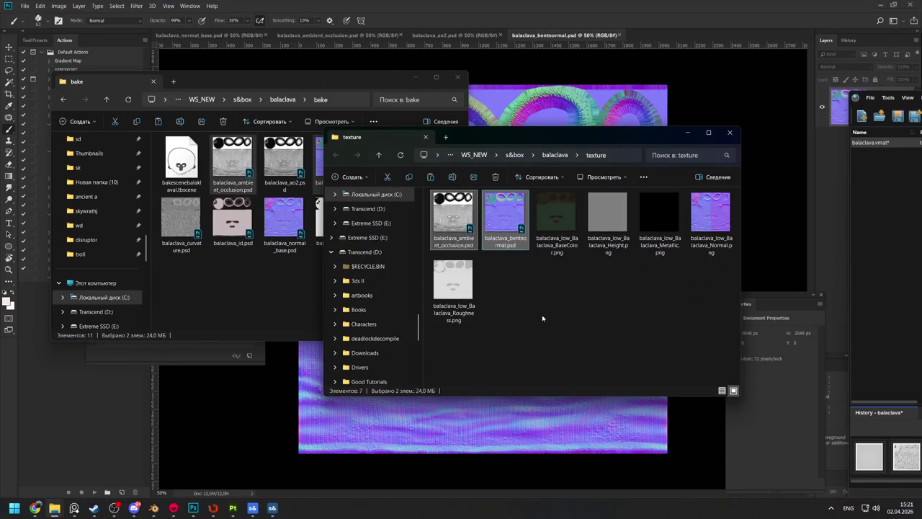
{"action": "key", "text": "alt+Tab"}
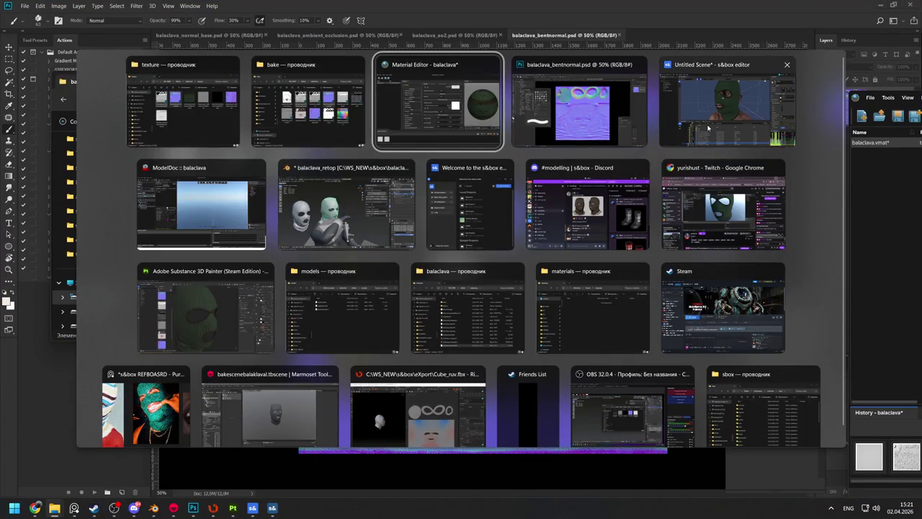
{"action": "left_click", "coordinate": [727, 108]}
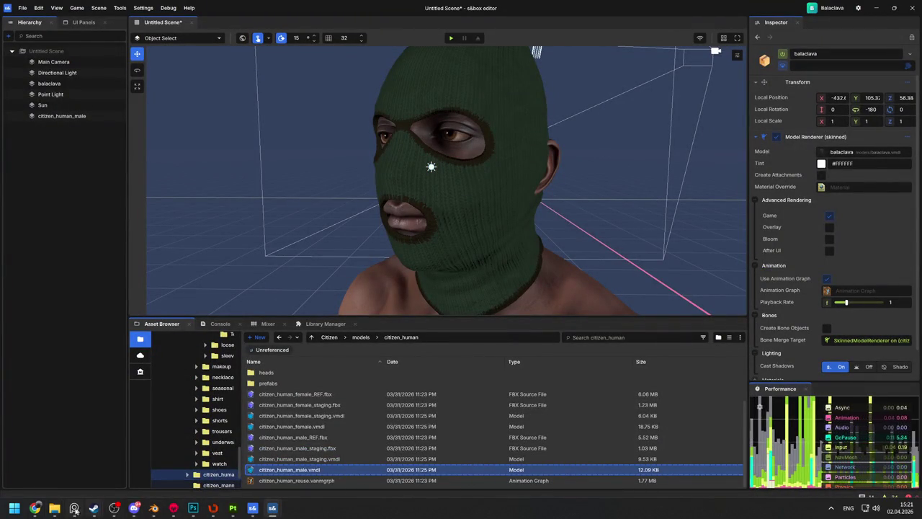
Show the project's Assets/textures folder with Balaclava.vmat, then return to the Explorer texture folder
{"action": "scroll", "coordinate": [234, 429], "scroll_direction": "up", "scroll_amount": 10}
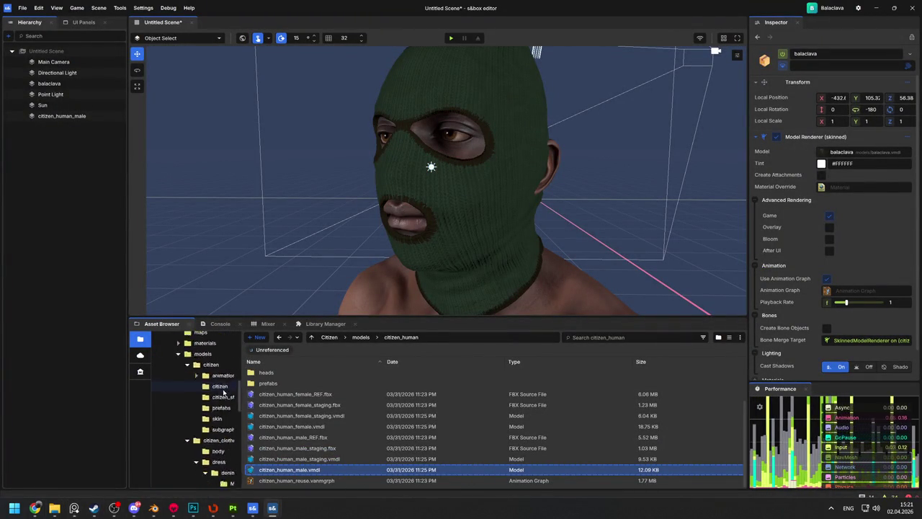
{"action": "scroll", "coordinate": [216, 393], "scroll_direction": "up", "scroll_amount": 3}
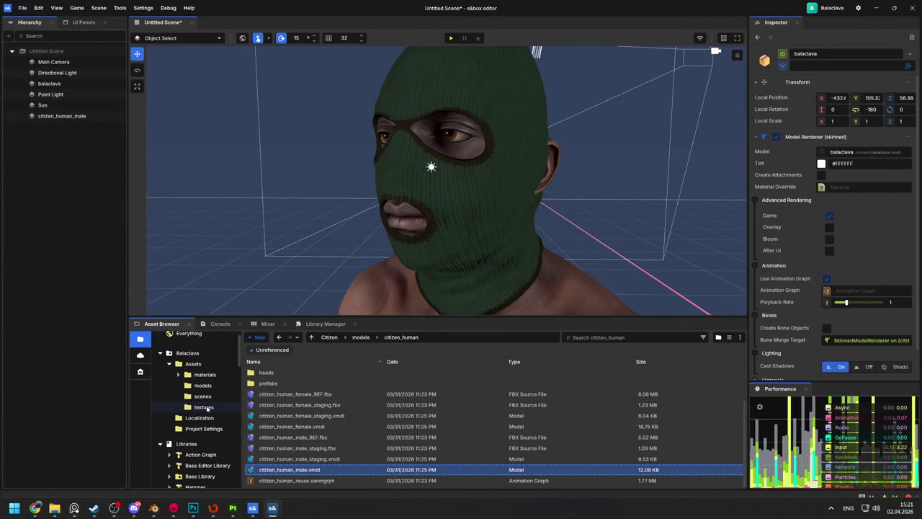
{"action": "left_click", "coordinate": [203, 407]}
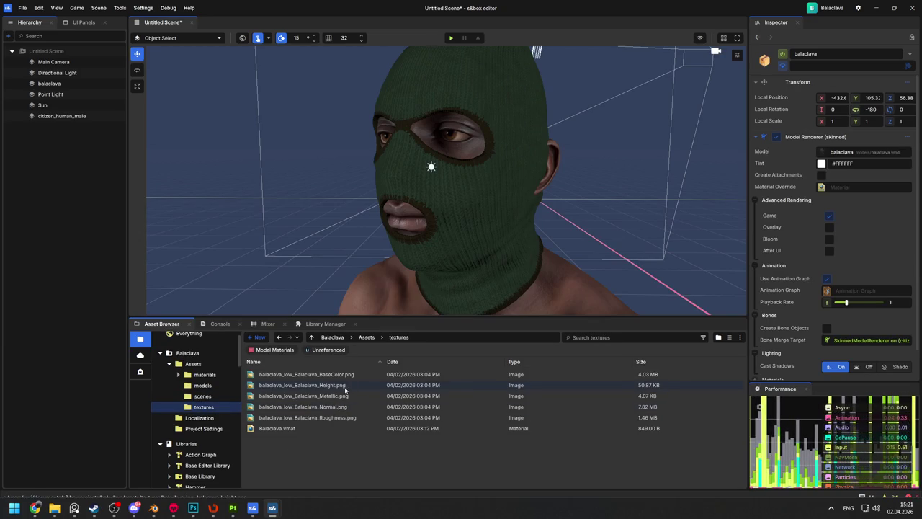
{"action": "key", "text": "alt+Tab"}
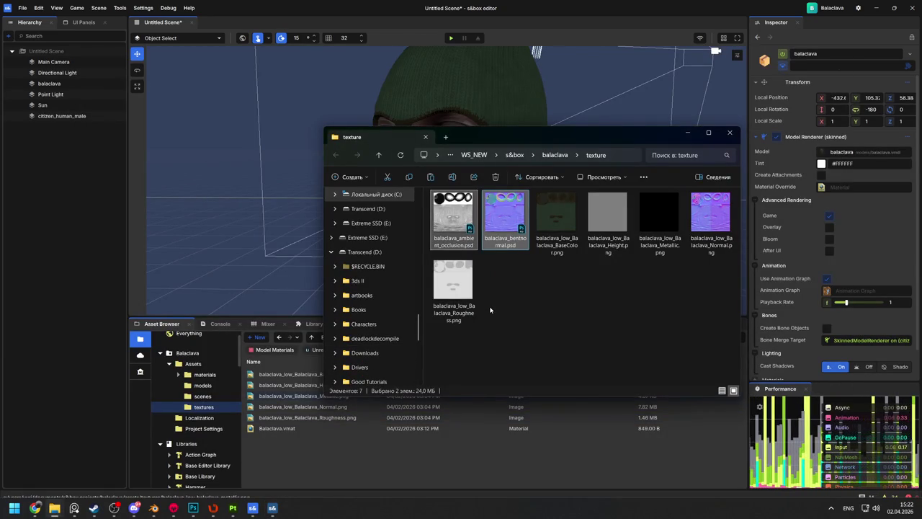
Open both PSDs in Photoshop and save the ambient occlusion map as balaclava_ambient_occlusion.png
{"action": "mouse_move", "coordinate": [505, 217]}
{"action": "left_mouse_down"}
{"action": "mouse_move", "coordinate": [216, 464]}
{"action": "mouse_move", "coordinate": [193, 499]}
{"action": "mouse_move", "coordinate": [232, 288]}
{"action": "mouse_move", "coordinate": [296, 127]}
{"action": "left_mouse_up"}
{"action": "key", "text": "ctrl+shift+s"}
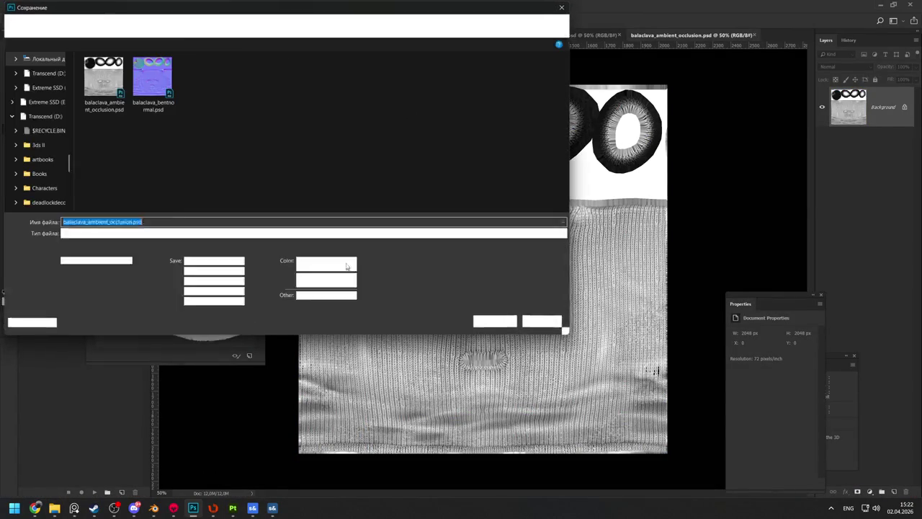
{"action": "left_click", "coordinate": [97, 233]}
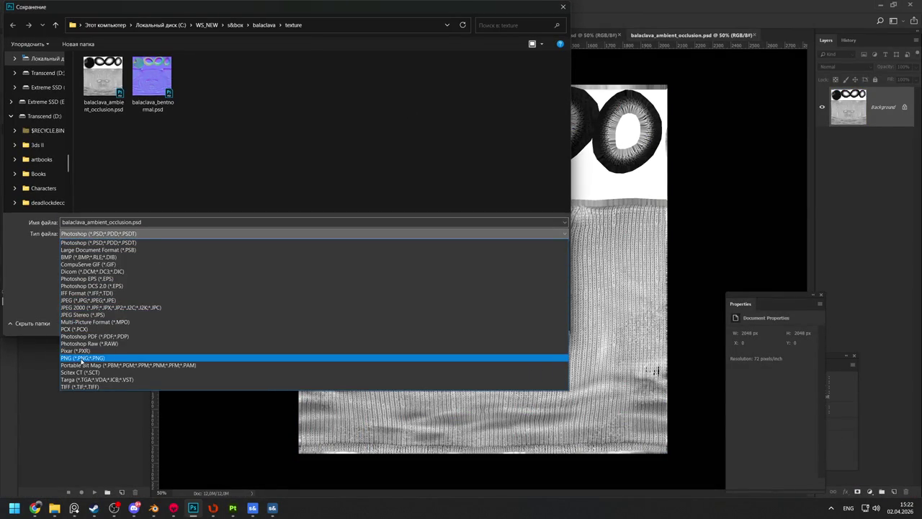
{"action": "left_click", "coordinate": [83, 358]}
{"action": "left_click", "coordinate": [504, 324]}
{"action": "key", "text": "Return"}
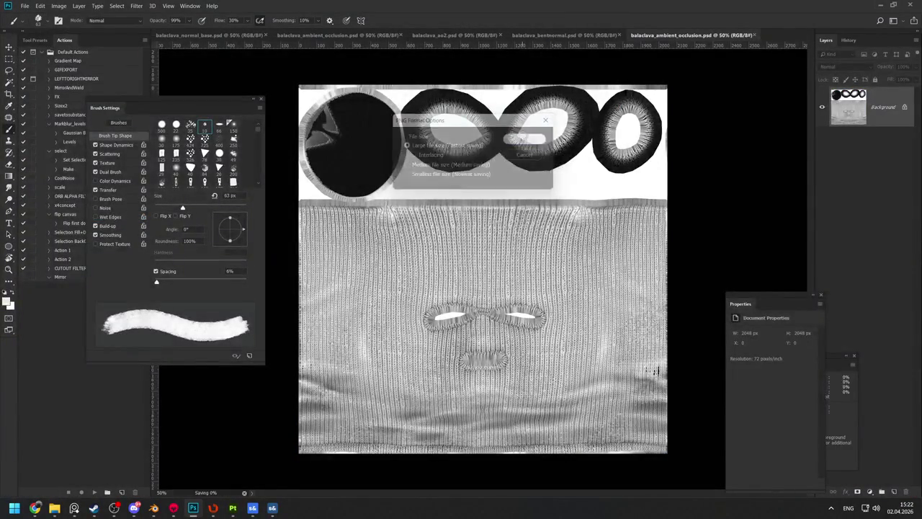
Save the bent normal map as balaclava_bentnormal.png in the texture folder
{"action": "key", "text": "alt+Tab"}
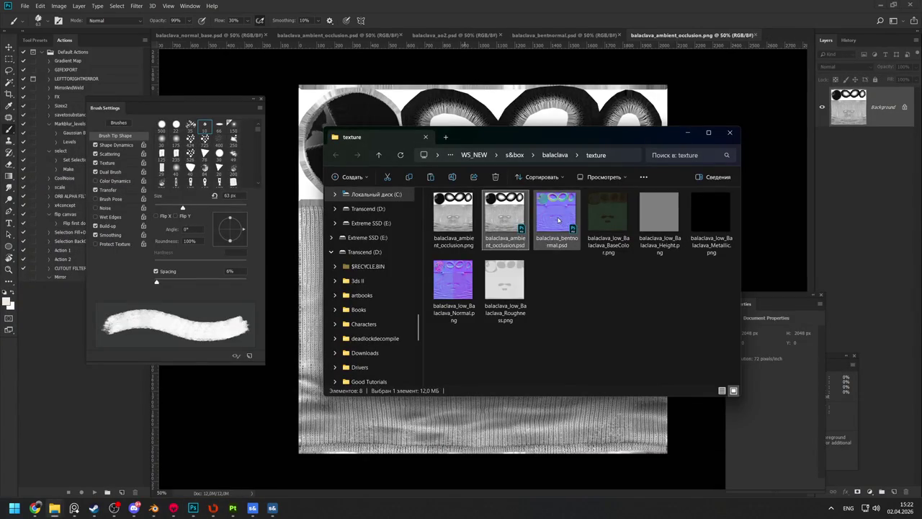
{"action": "double_click", "coordinate": [558, 219]}
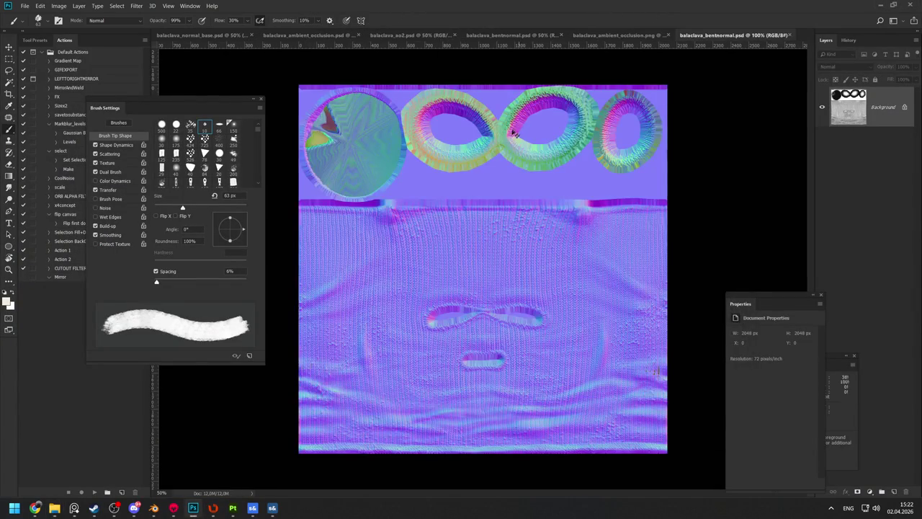
{"action": "key", "text": "ctrl+shift+s"}
{"action": "left_click", "coordinate": [101, 233]}
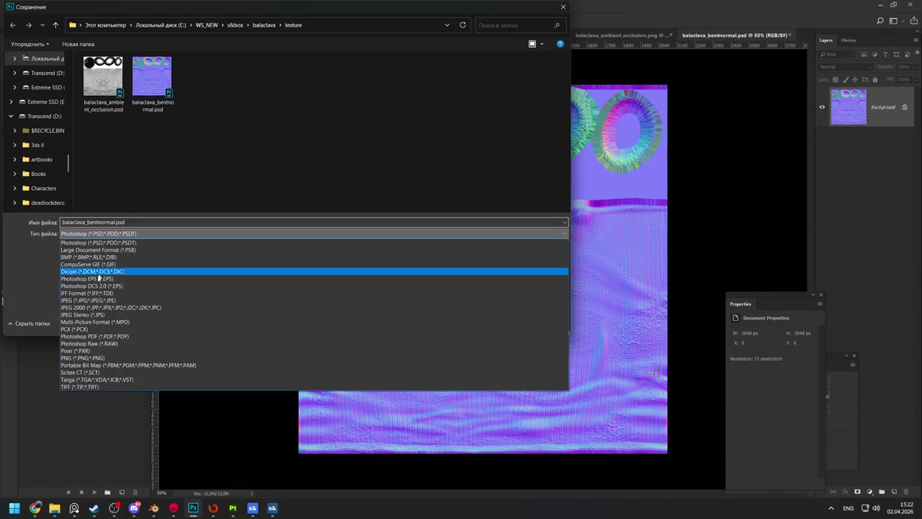
{"action": "left_click", "coordinate": [76, 357]}
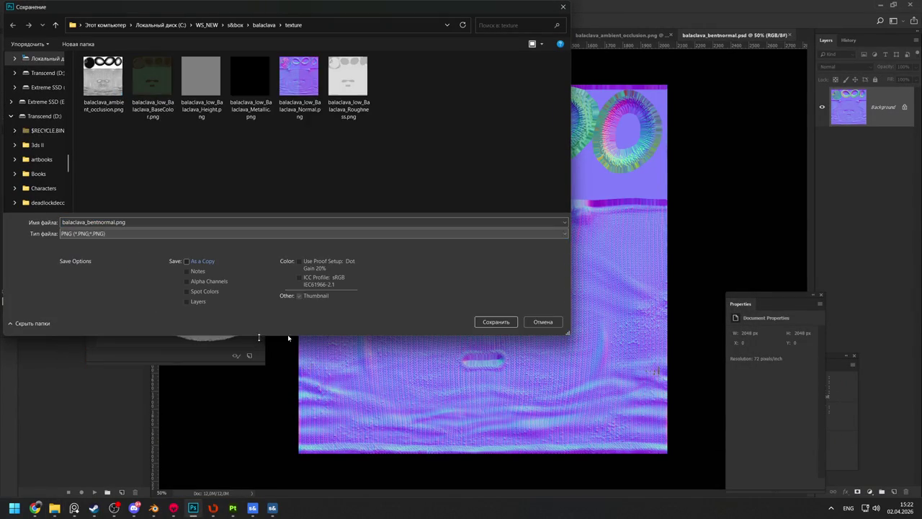
{"action": "left_click", "coordinate": [496, 322]}
{"action": "left_click", "coordinate": [533, 137]}
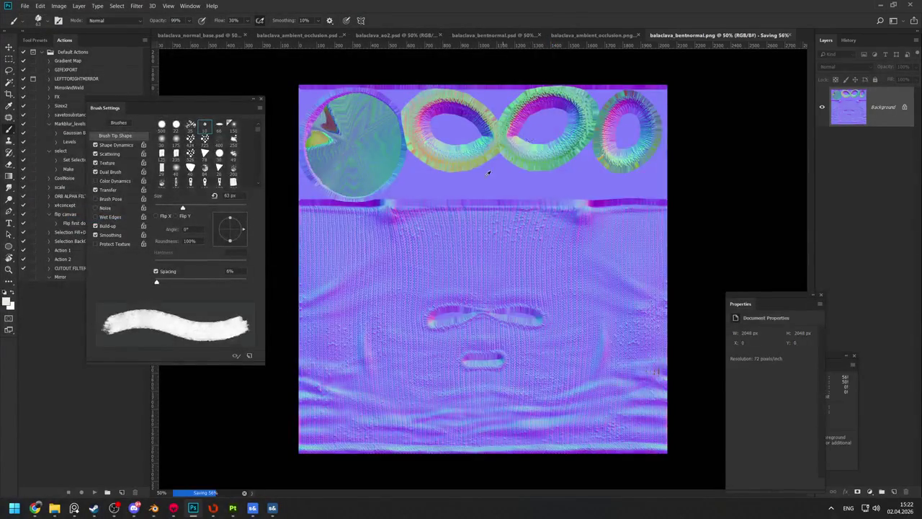
{"action": "key", "text": "alt+Tab"}
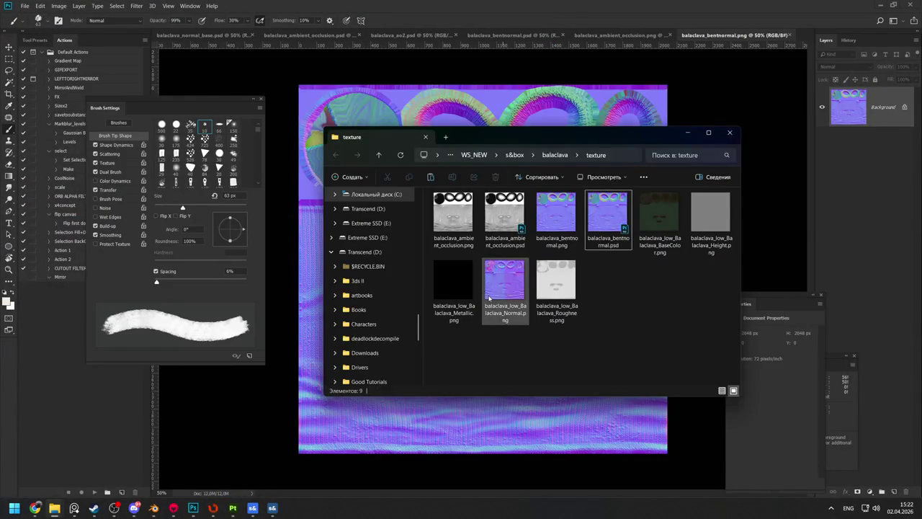
{"action": "key", "text": "alt+Tab"}
{"action": "key", "text": "Tab"}
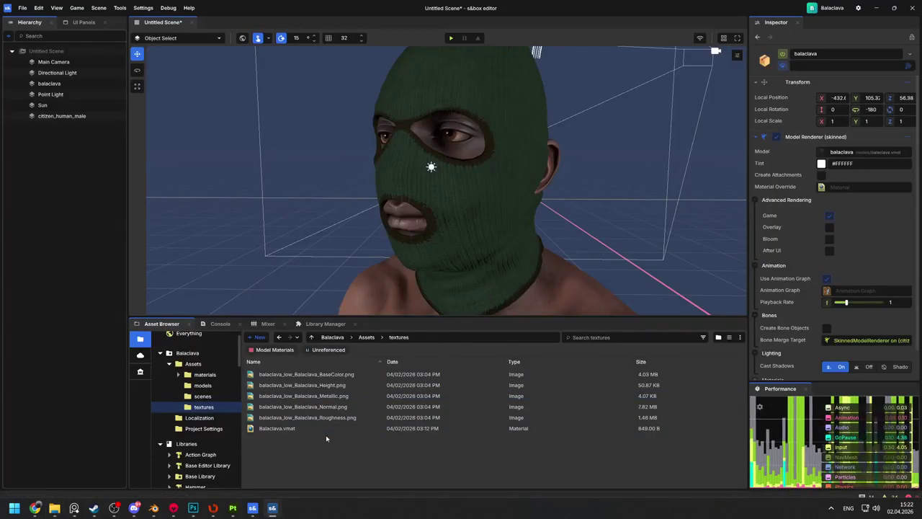
Open the project's Assets > textures folder in the Asset Browser
{"action": "left_click", "coordinate": [202, 396]}
{"action": "left_click", "coordinate": [209, 407]}
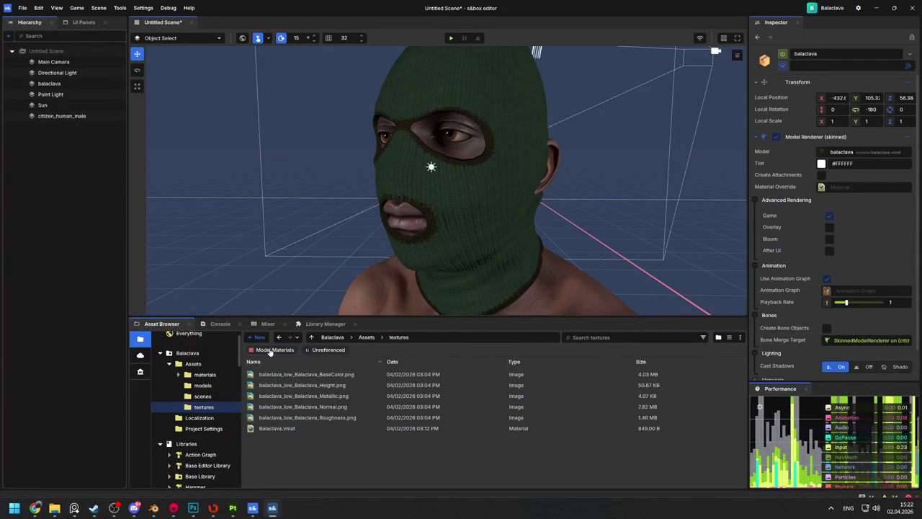
{"action": "left_click", "coordinate": [193, 365]}
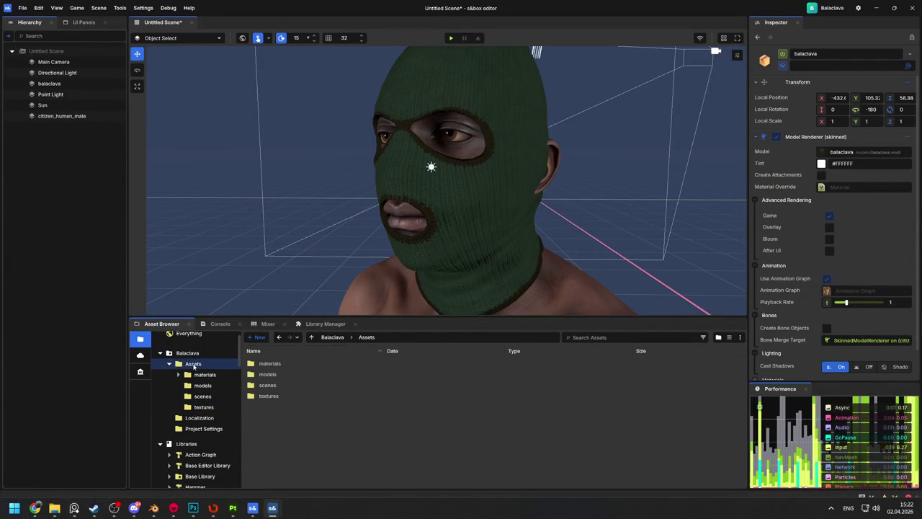
{"action": "double_click", "coordinate": [278, 396]}
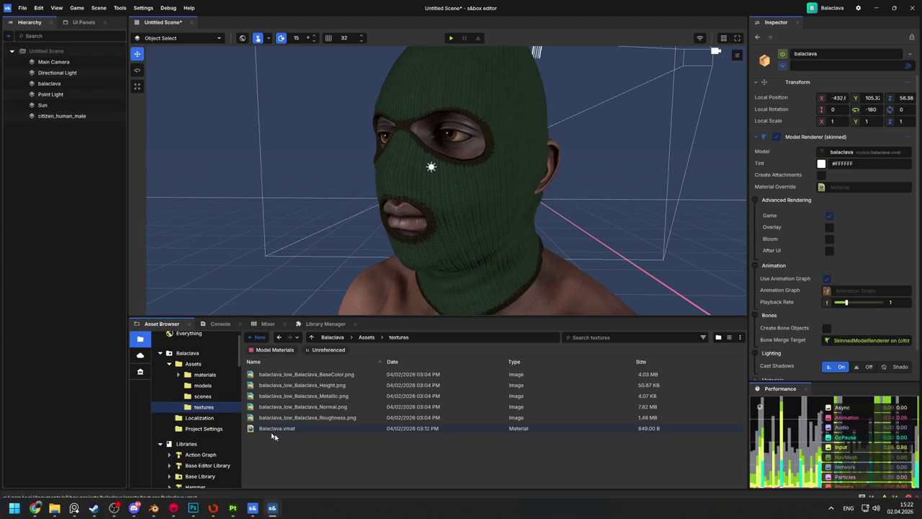
Remove the two PSD textures from the Explorer texture folder
{"action": "key", "text": "alt+Tab"}
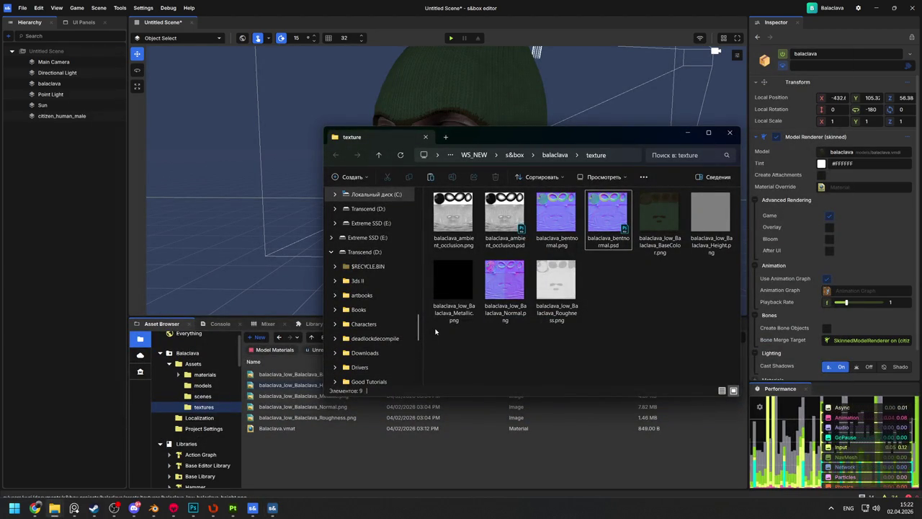
{"action": "left_click", "coordinate": [499, 222]}
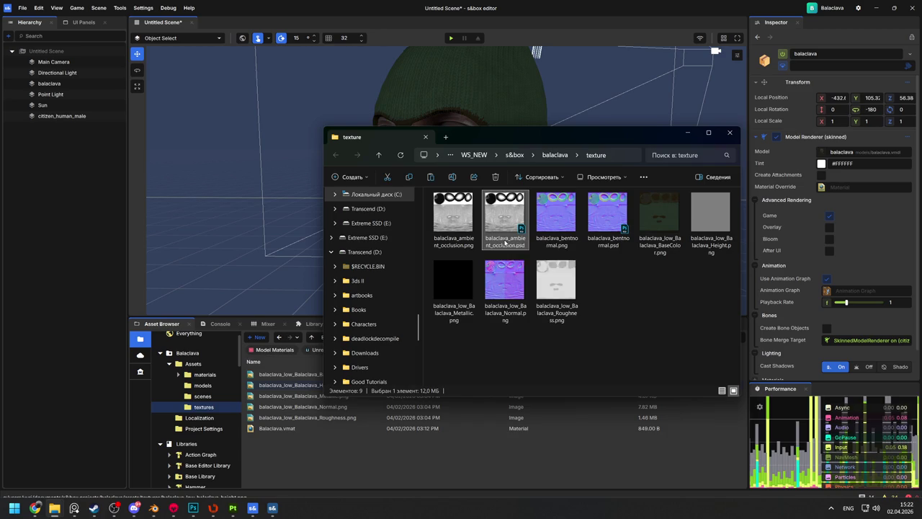
{"action": "key", "text": "Delete"}
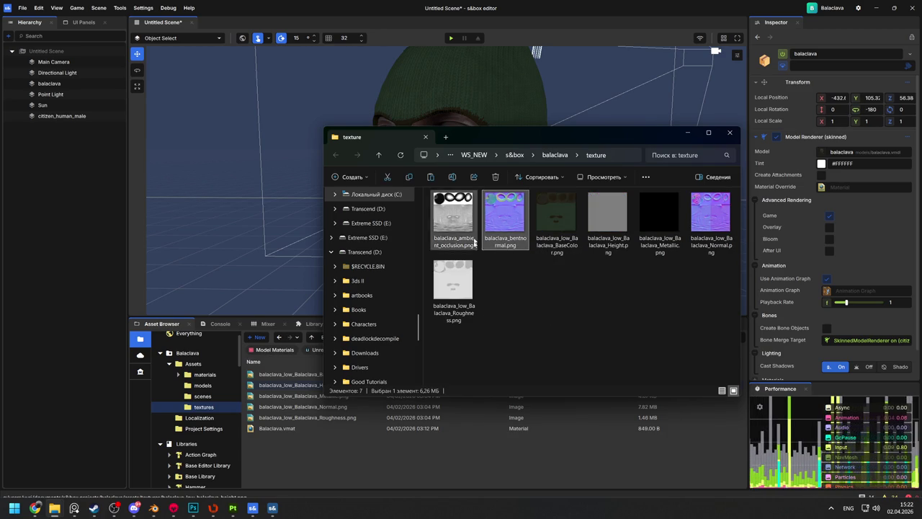
{"action": "key", "text": "ctrl+z"}
{"action": "key", "text": "Delete"}
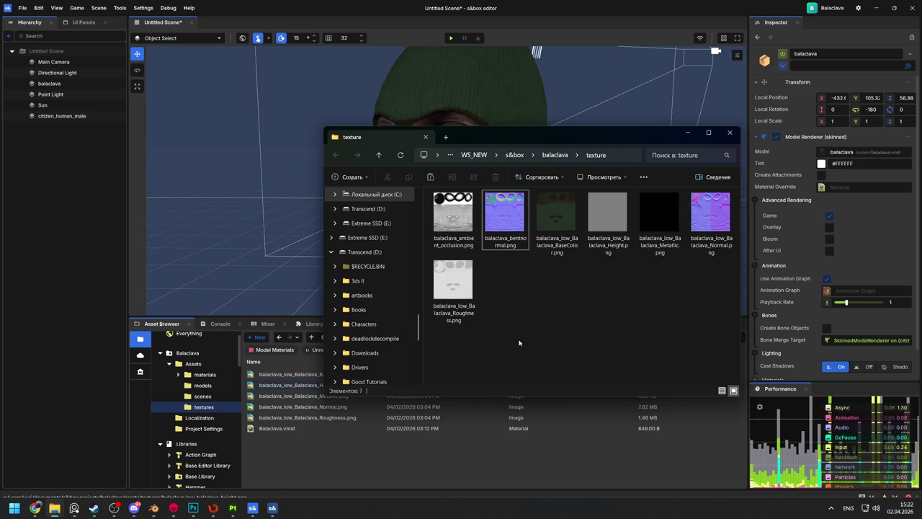
Show the project textures folder in Explorer, then open the ambient occlusion texture in the editor
{"action": "right_click", "coordinate": [304, 452]}
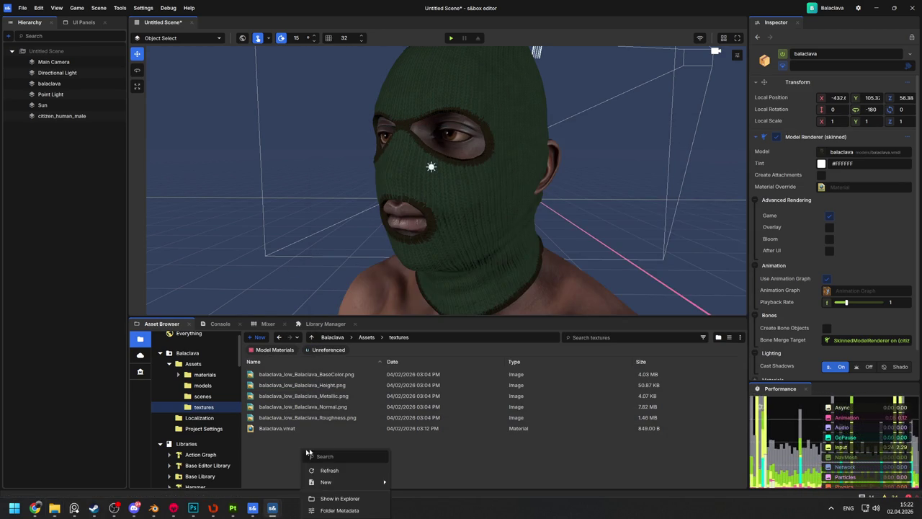
{"action": "left_click", "coordinate": [333, 499]}
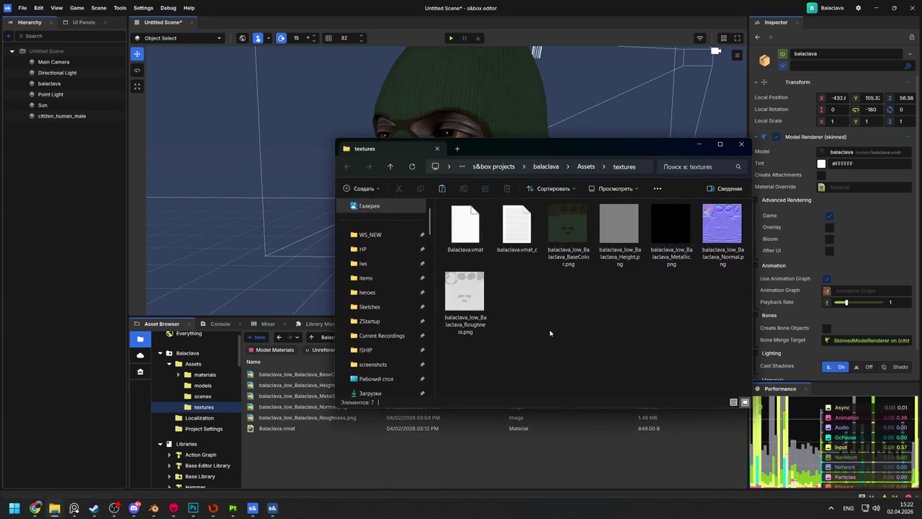
{"action": "left_click", "coordinate": [336, 400]}
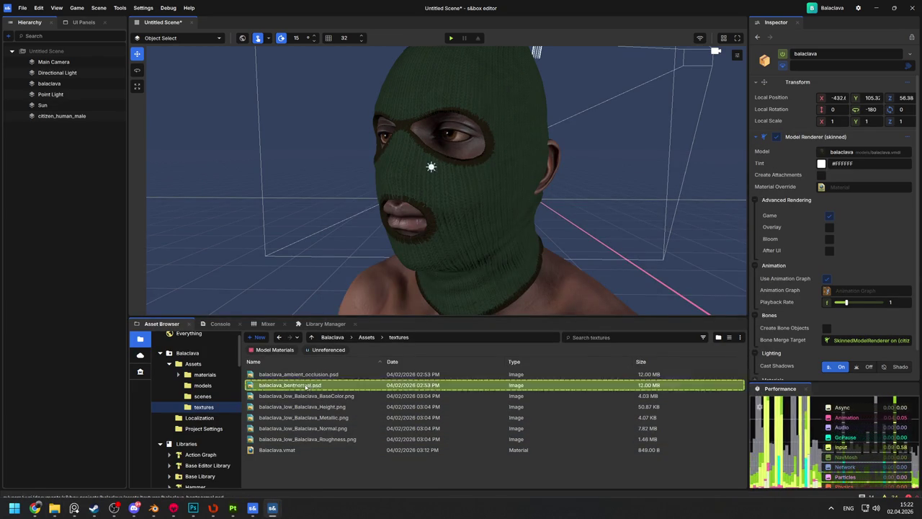
{"action": "double_click", "coordinate": [293, 375]}
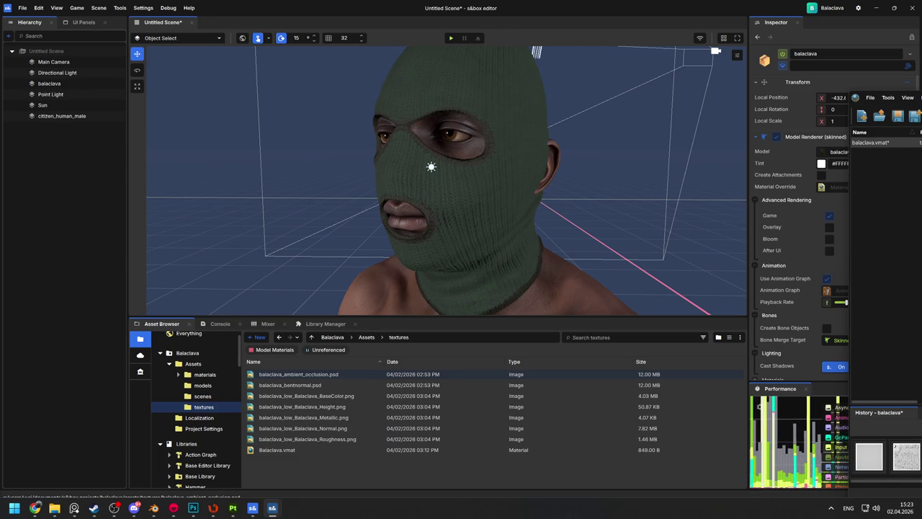
Compare the balaclava with and without the Material Editor, then frame citizen_human_male in the viewport
{"action": "left_click", "coordinate": [512, 218]}
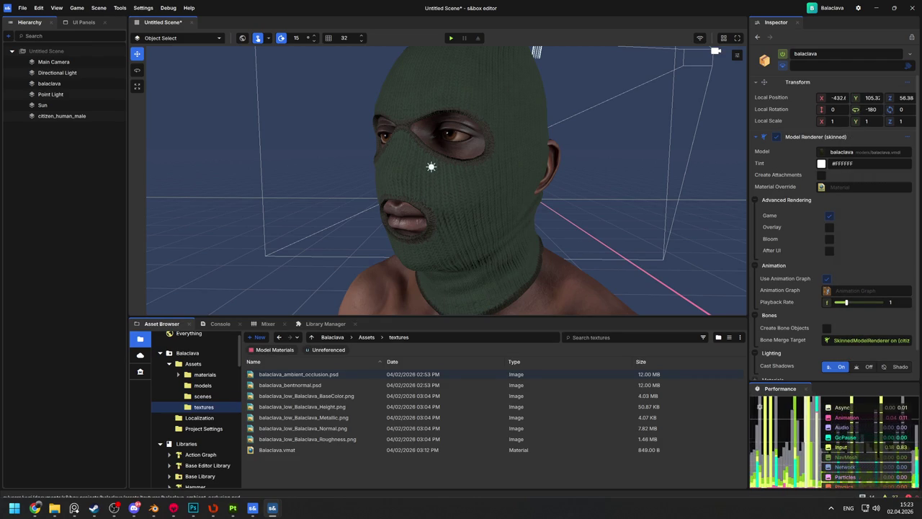
{"action": "key", "text": "alt+Tab"}
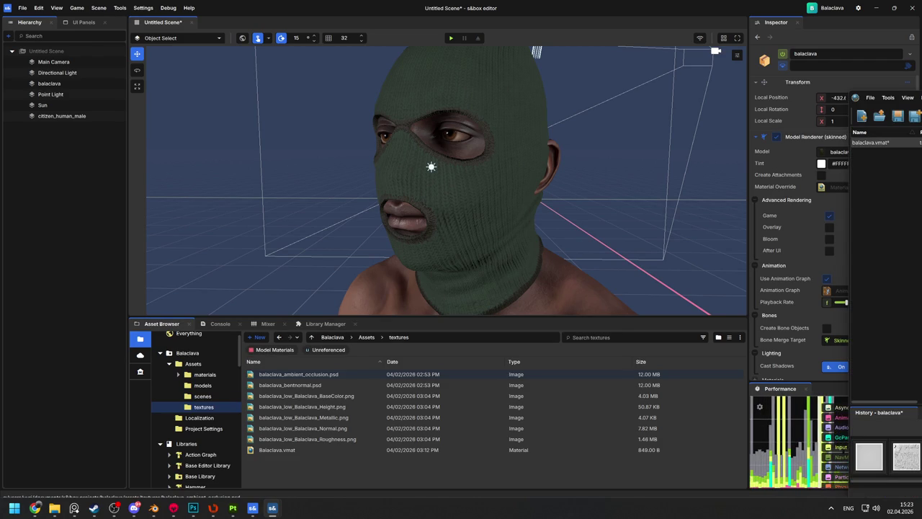
{"action": "left_click", "coordinate": [301, 387]}
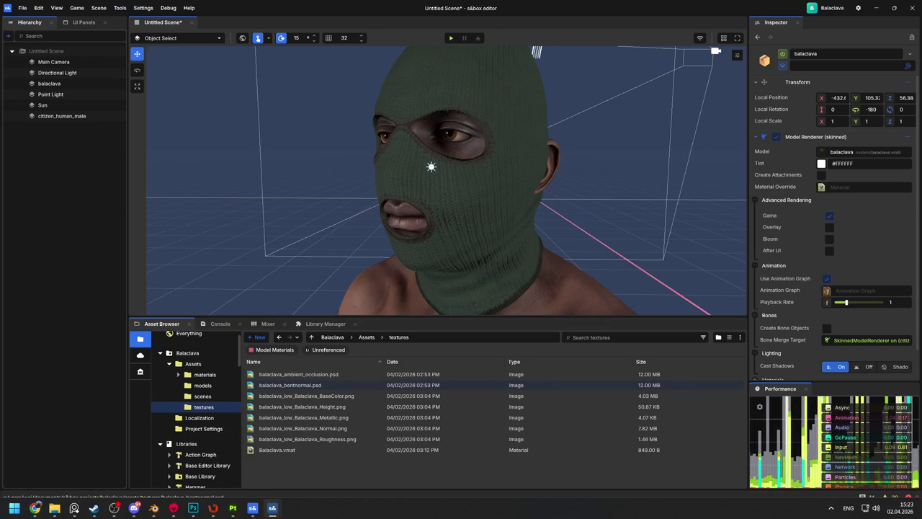
{"action": "double_click", "coordinate": [62, 116]}
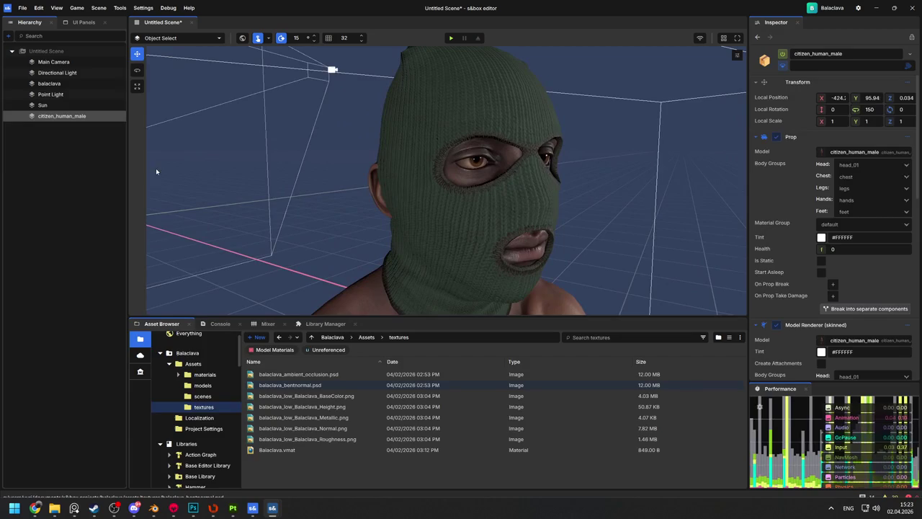
Inspect the masked head from frontal, side and three-quarter angles, then switch to the textures folder
{"action": "mouse_move", "coordinate": [355, 174]}
{"action": "left_mouse_down"}
{"action": "mouse_move", "coordinate": [471, 173]}
{"action": "mouse_move", "coordinate": [373, 177]}
{"action": "mouse_move", "coordinate": [206, 156]}
{"action": "mouse_move", "coordinate": [442, 185]}
{"action": "mouse_move", "coordinate": [560, 174]}
{"action": "mouse_move", "coordinate": [547, 136]}
{"action": "mouse_move", "coordinate": [541, 159]}
{"action": "mouse_move", "coordinate": [590, 166]}
{"action": "left_mouse_up"}
{"action": "left_click_drag", "start_coordinate": [347, 156], "coordinate": [194, 150]}
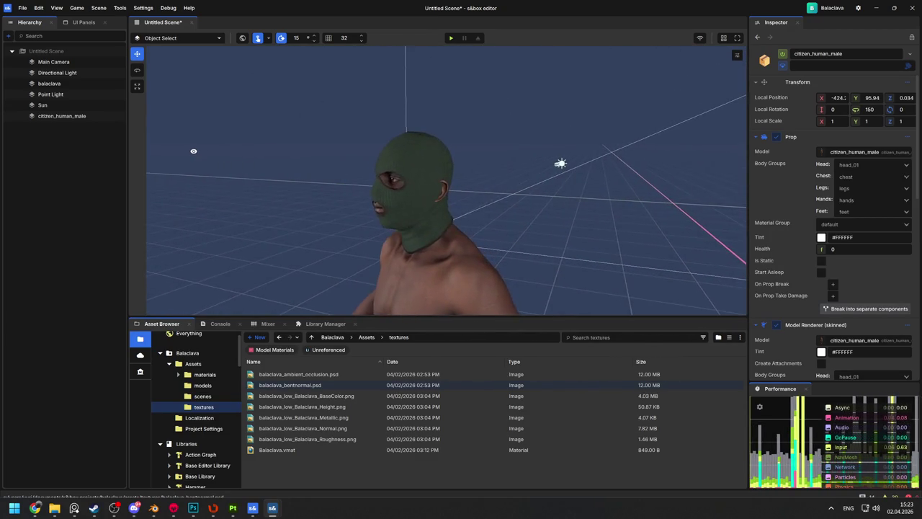
{"action": "scroll", "coordinate": [446, 180], "scroll_direction": "down", "scroll_amount": 5}
{"action": "scroll", "coordinate": [446, 180], "scroll_direction": "up", "scroll_amount": 5}
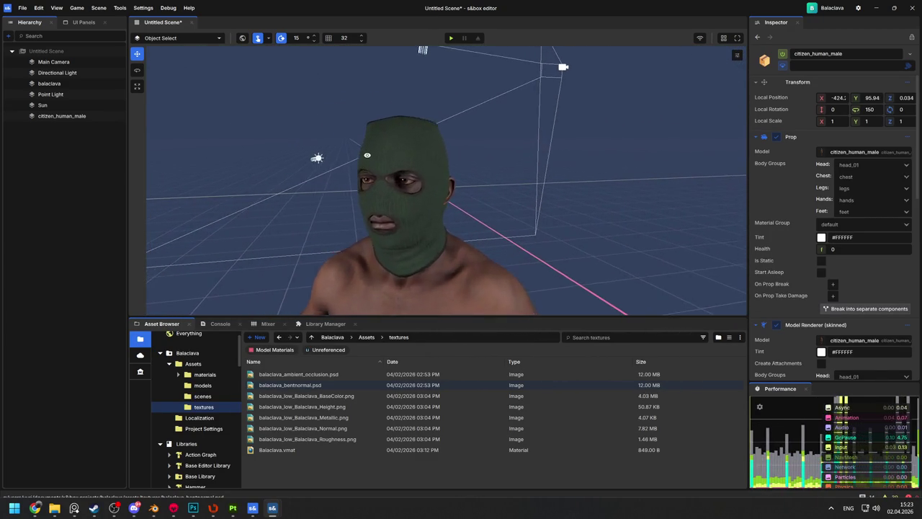
{"action": "scroll", "coordinate": [446, 180], "scroll_direction": "up", "scroll_amount": 2}
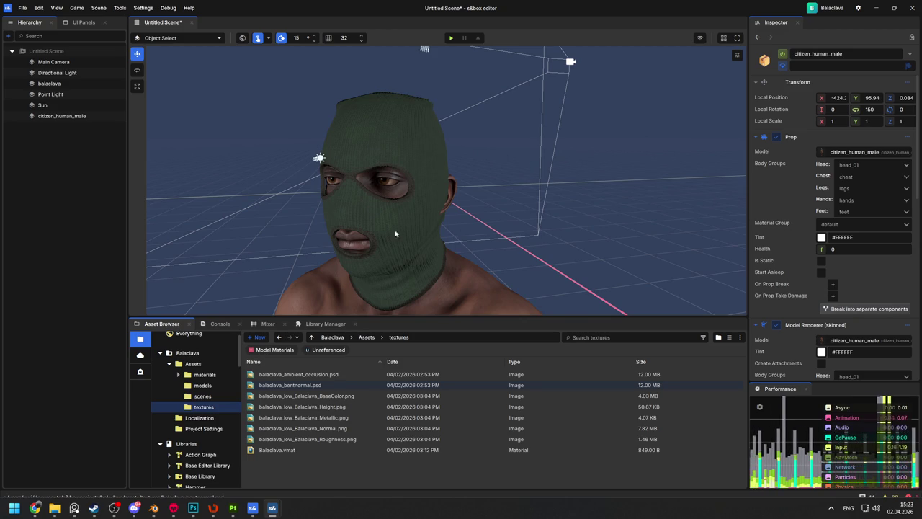
{"action": "scroll", "coordinate": [403, 235], "scroll_direction": "up", "scroll_amount": 3}
{"action": "scroll", "coordinate": [403, 234], "scroll_direction": "down", "scroll_amount": 3}
{"action": "mouse_move", "coordinate": [403, 235]}
{"action": "left_mouse_down"}
{"action": "mouse_move", "coordinate": [521, 214]}
{"action": "mouse_move", "coordinate": [555, 280]}
{"action": "mouse_move", "coordinate": [595, 290]}
{"action": "left_mouse_up"}
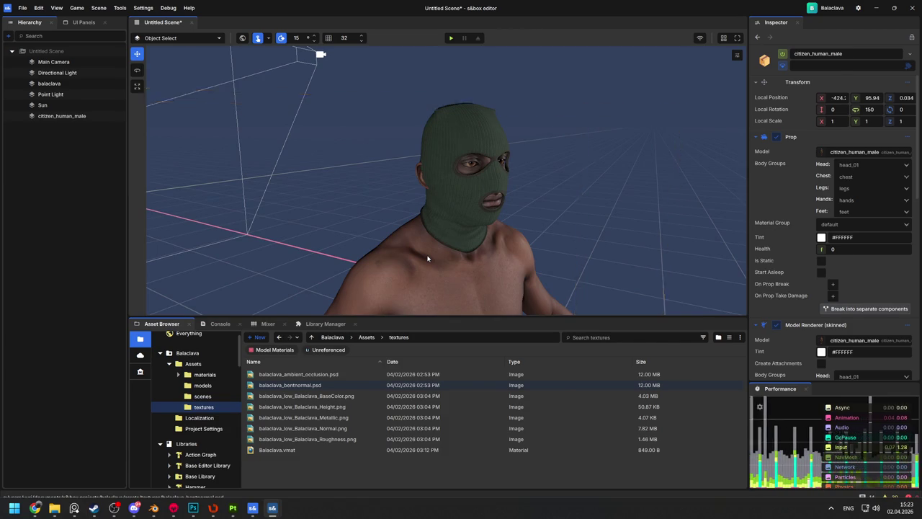
{"action": "key", "text": "alt+Tab"}
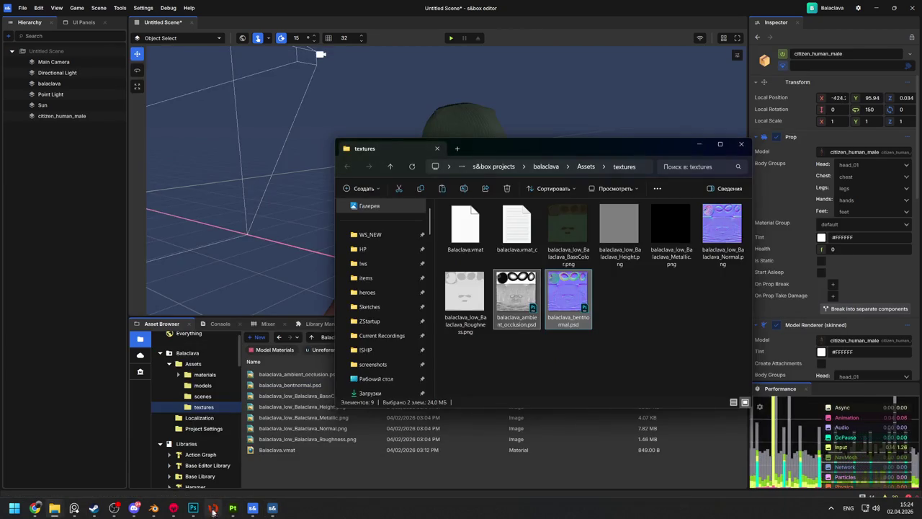
In Substance Painter, raise Curve 1 from 27 to 71 and re-export the balaclava textures
{"action": "left_click", "coordinate": [232, 508]}
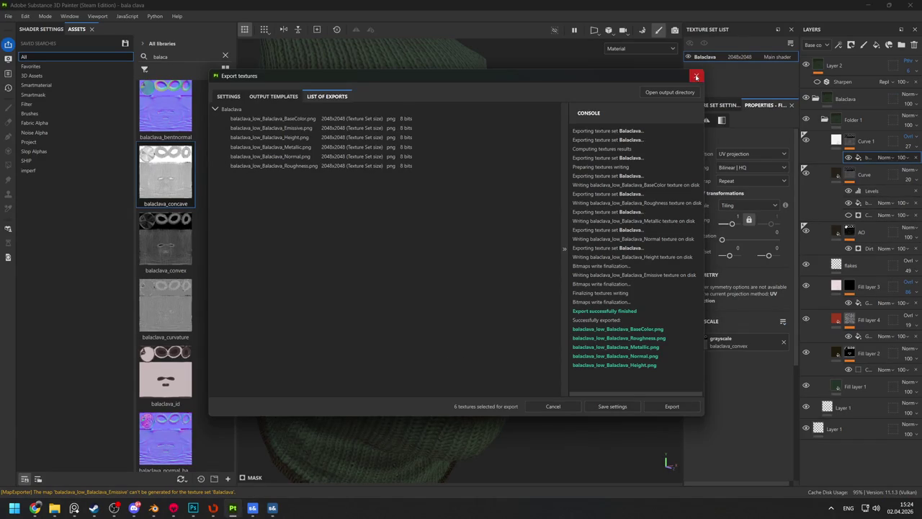
{"action": "left_click", "coordinate": [696, 75]}
{"action": "mouse_move", "coordinate": [409, 208]}
{"action": "left_mouse_down"}
{"action": "mouse_move", "coordinate": [455, 238]}
{"action": "mouse_move", "coordinate": [434, 181]}
{"action": "mouse_move", "coordinate": [461, 187]}
{"action": "left_mouse_up"}
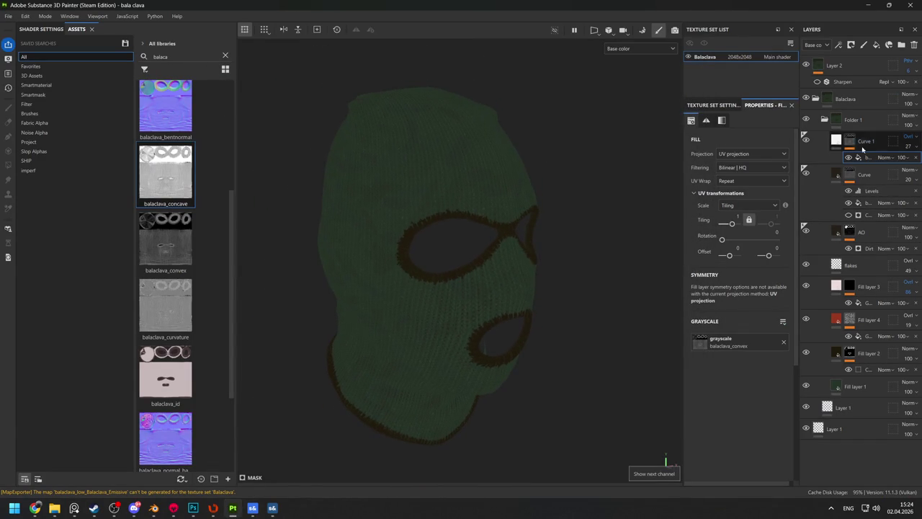
{"action": "left_click_drag", "start_coordinate": [905, 147], "coordinate": [902, 199]}
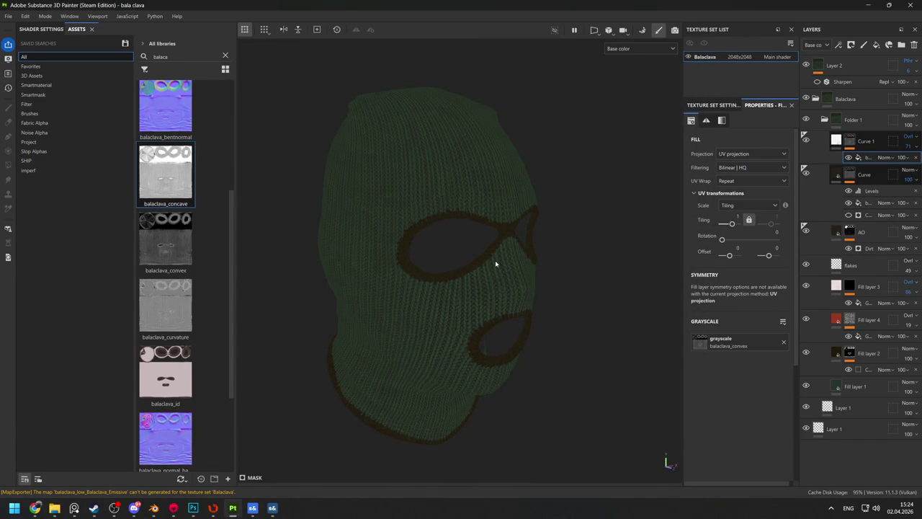
{"action": "key", "text": "m"}
{"action": "key", "text": "ctrl+shift+e"}
{"action": "left_click", "coordinate": [664, 401]}
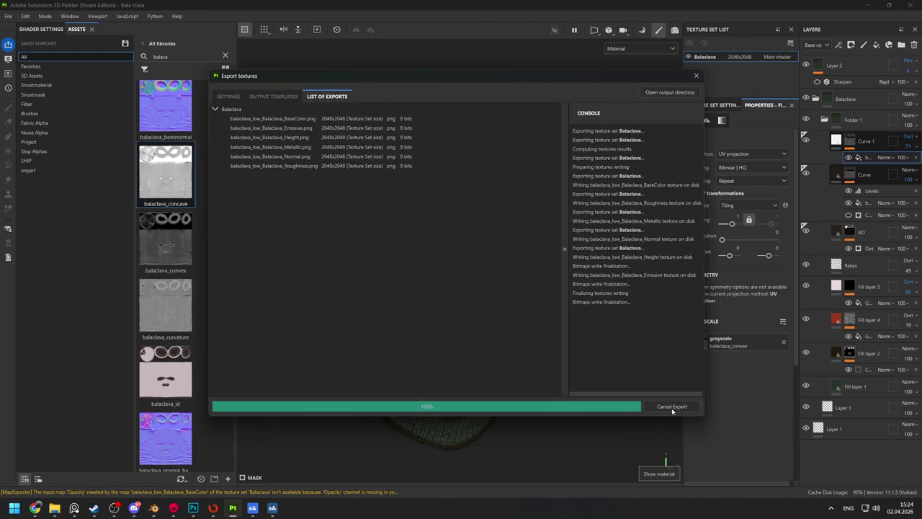
Check the re-exported BaseColor texture in s&box and the WS_NEW/s&box/balaclava/texture output folder
{"action": "key", "text": "alt+Tab"}
{"action": "scroll", "coordinate": [541, 187], "scroll_direction": "up", "scroll_amount": 8}
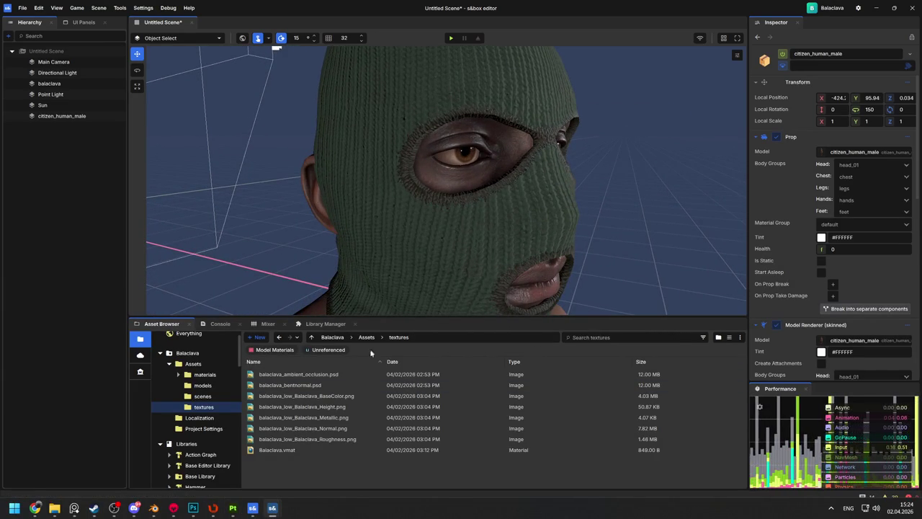
{"action": "left_click", "coordinate": [296, 397]}
{"action": "key", "text": "alt+Tab"}
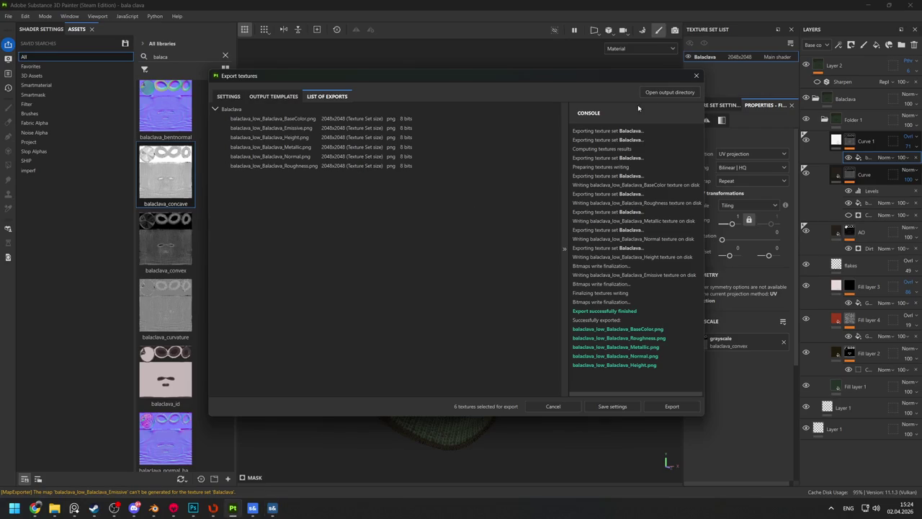
{"action": "left_click", "coordinate": [655, 93]}
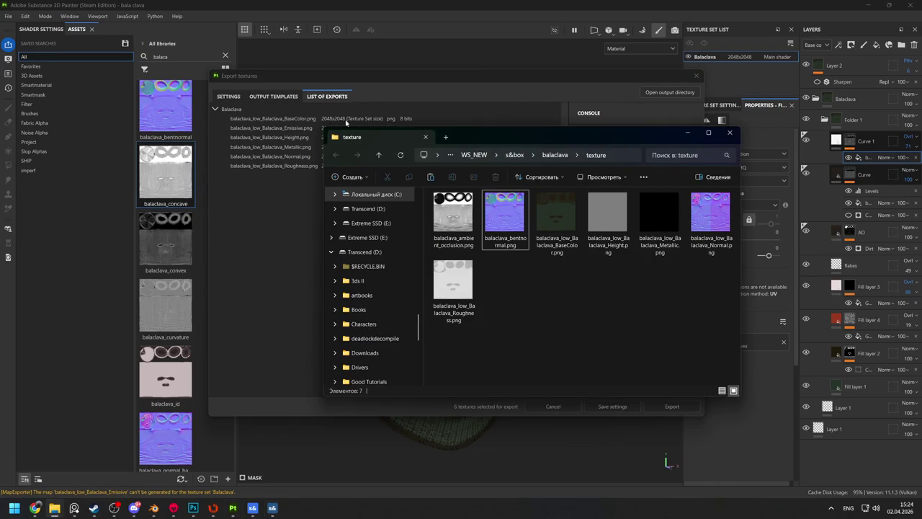
{"action": "left_click", "coordinate": [729, 132]}
{"action": "left_click", "coordinate": [229, 96]}
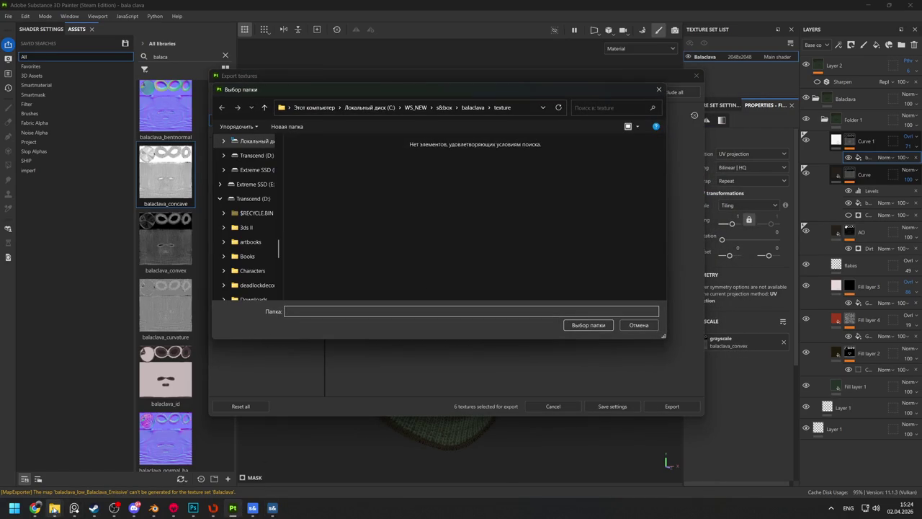
{"action": "mouse_move", "coordinate": [54, 508]}
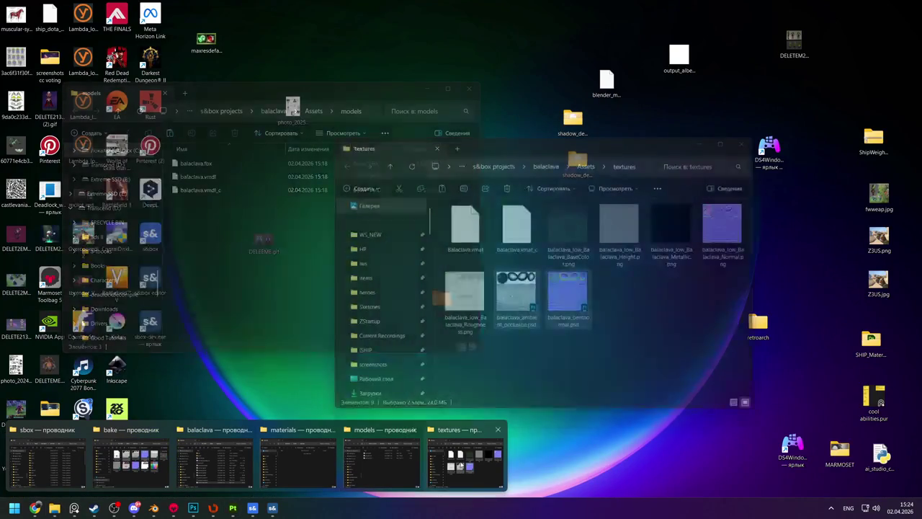
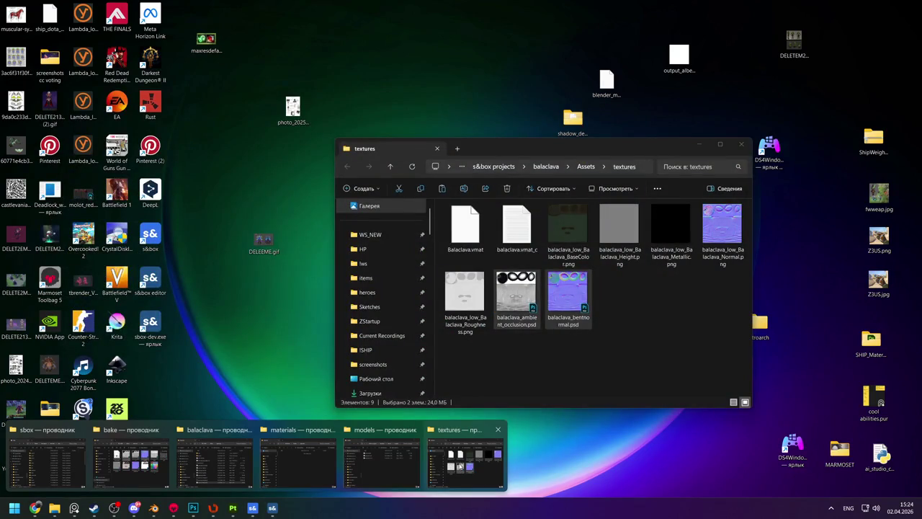
Bring up the balaclava project's textures folder window and copy its path from the address bar
{"action": "left_click", "coordinate": [459, 467]}
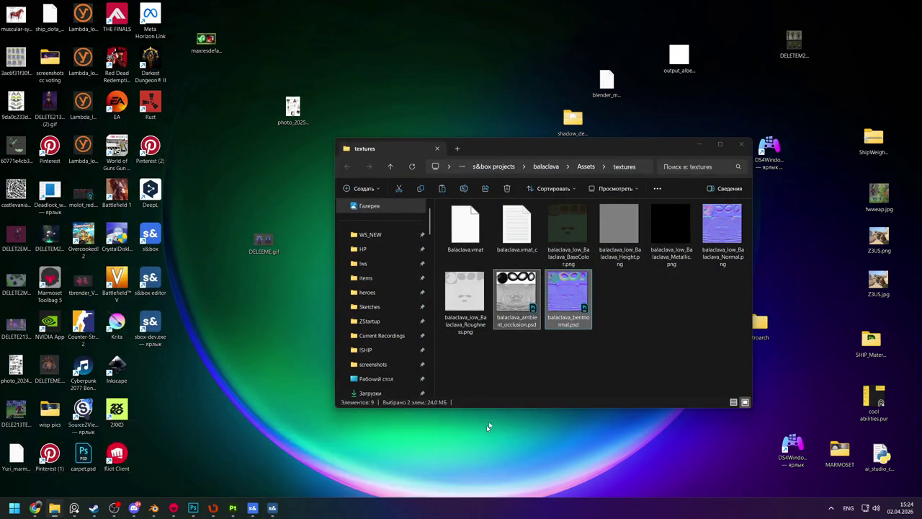
{"action": "key", "text": "ctrl+l"}
Set the export destination to the pasted s&box Assets textures folder
{"action": "key", "text": "ctrl+c"}
{"action": "left_click", "coordinate": [525, 108]}
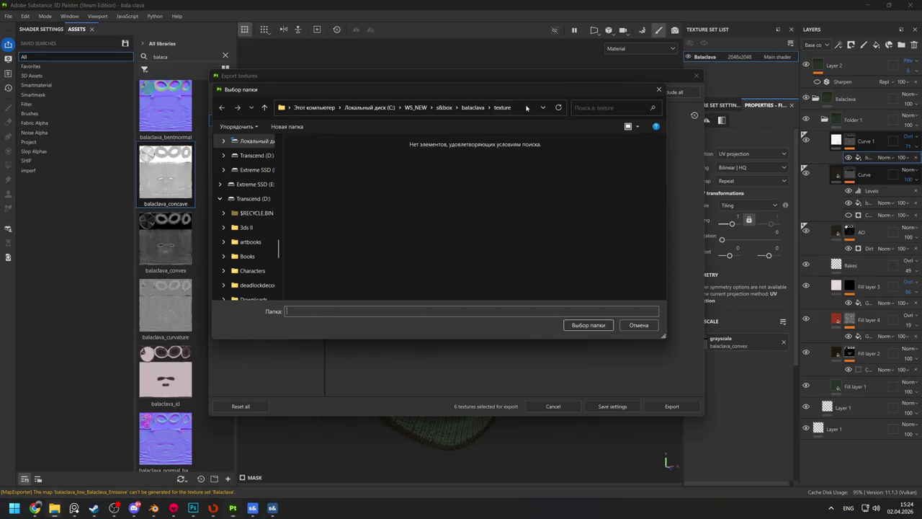
{"action": "key", "text": "ctrl+v"}
{"action": "key", "text": "Return"}
{"action": "left_click", "coordinate": [583, 326]}
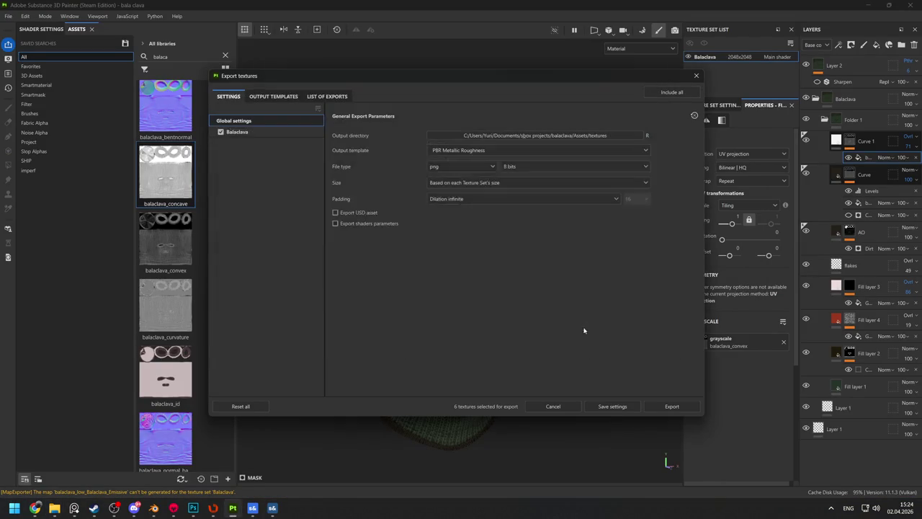
Export the six balaclava PNG textures, check them in s&box, and close the export dialog
{"action": "left_click", "coordinate": [670, 407]}
{"action": "key", "text": "alt+Tab"}
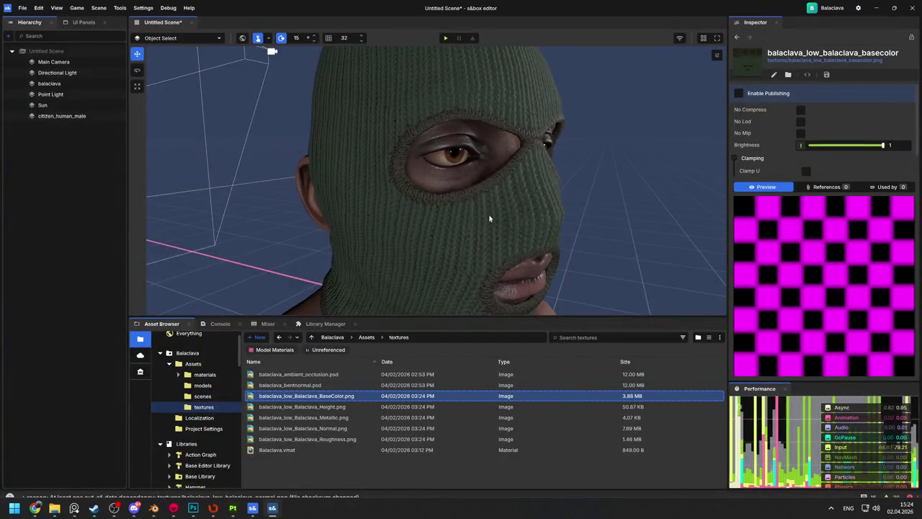
{"action": "mouse_move", "coordinate": [489, 214]}
{"action": "left_mouse_down"}
{"action": "mouse_move", "coordinate": [419, 211]}
{"action": "mouse_move", "coordinate": [438, 199]}
{"action": "mouse_move", "coordinate": [447, 219]}
{"action": "mouse_move", "coordinate": [411, 223]}
{"action": "mouse_move", "coordinate": [479, 218]}
{"action": "left_mouse_up"}
{"action": "key", "text": "alt+Tab"}
{"action": "key", "text": "Escape"}
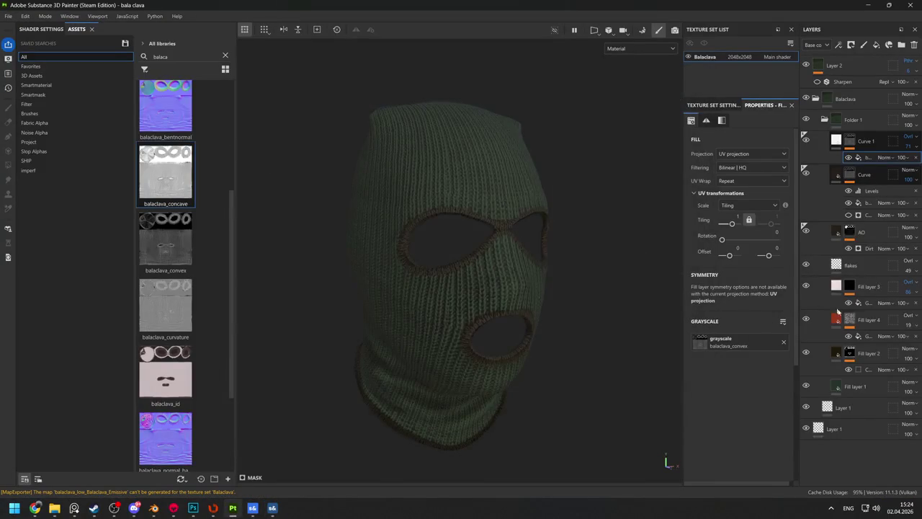
Raise Fill layer 4 and flakes opacity (flakes to 70), and set Fill layer 3 to Normal at lower opacity
{"action": "mouse_move", "coordinate": [893, 340]}
{"action": "left_mouse_down"}
{"action": "mouse_move", "coordinate": [905, 344]}
{"action": "mouse_move", "coordinate": [896, 343]}
{"action": "left_mouse_up"}
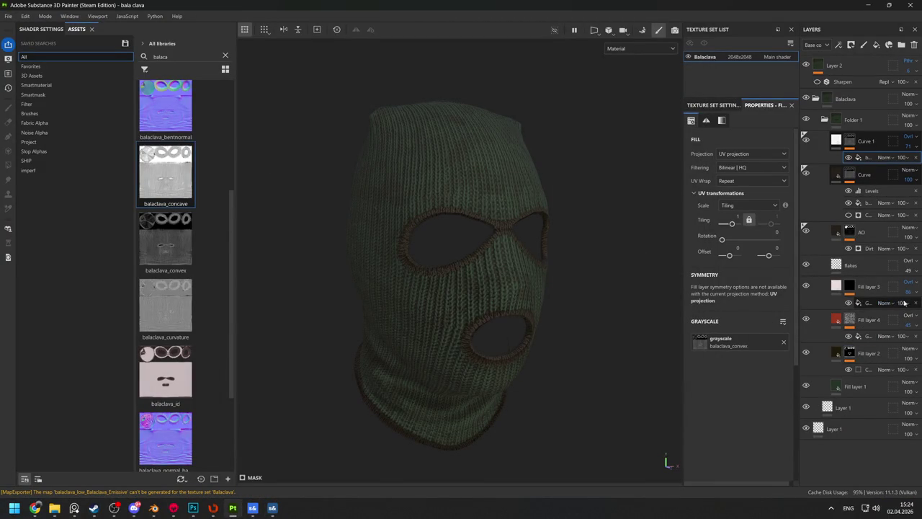
{"action": "left_click_drag", "start_coordinate": [897, 287], "coordinate": [906, 287]}
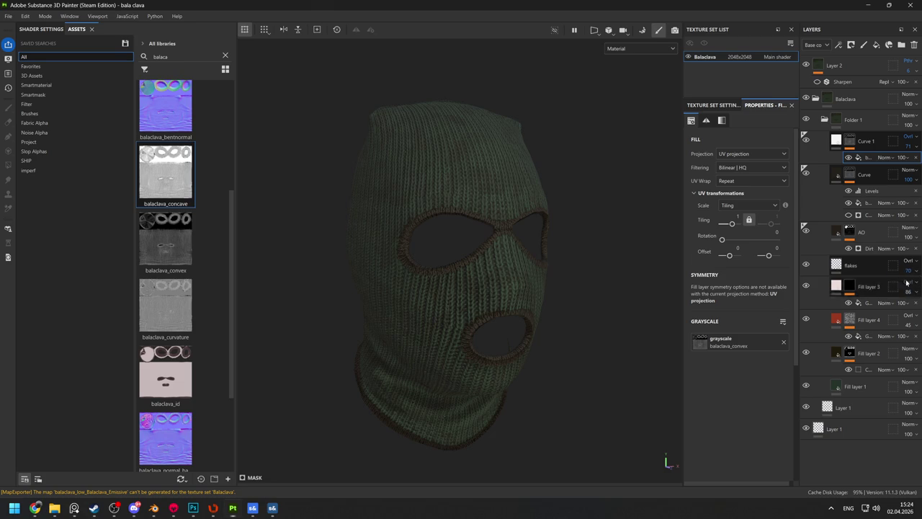
{"action": "left_click", "coordinate": [907, 274]}
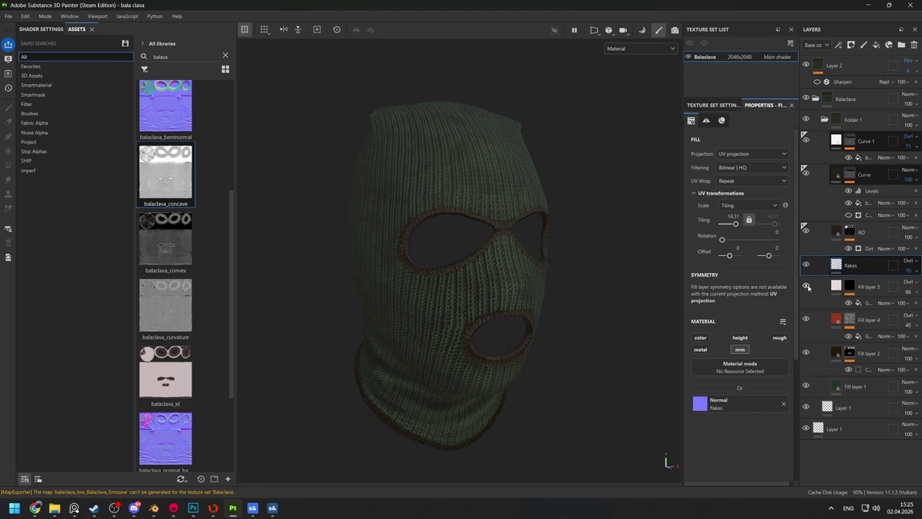
{"action": "left_click", "coordinate": [907, 281]}
{"action": "left_click", "coordinate": [871, 5]}
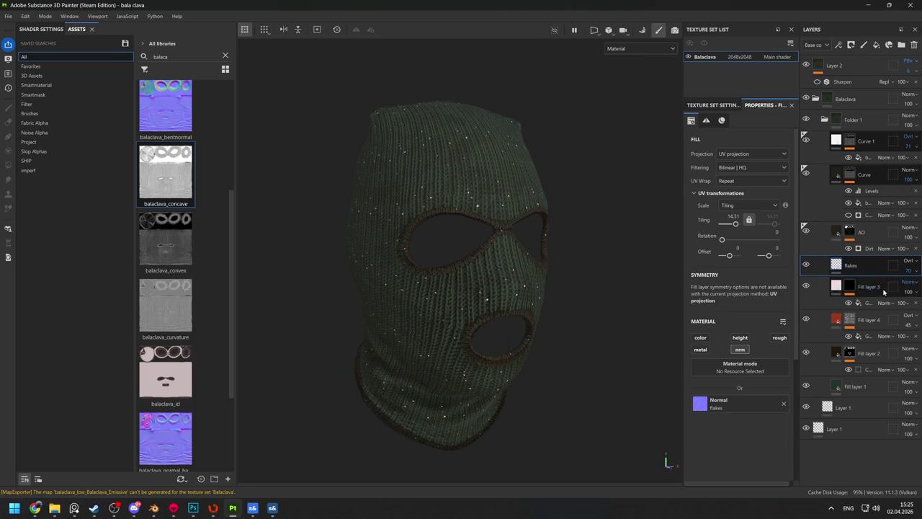
{"action": "left_click_drag", "start_coordinate": [906, 294], "coordinate": [904, 299]}
Give Fill layer 3 a dull grey-green base colour, 98A59F
{"action": "left_click", "coordinate": [838, 291]}
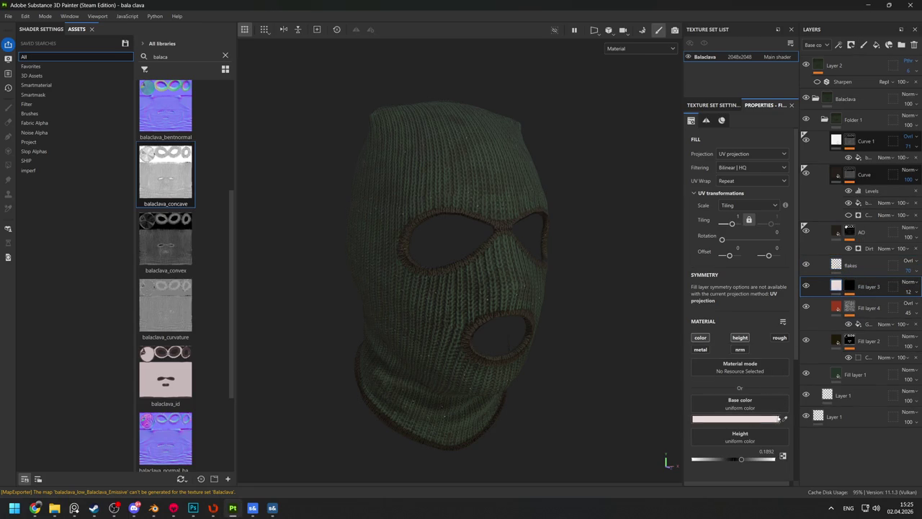
{"action": "left_click", "coordinate": [758, 421]}
{"action": "mouse_move", "coordinate": [807, 330]}
{"action": "left_mouse_down"}
{"action": "mouse_move", "coordinate": [821, 294]}
{"action": "mouse_move", "coordinate": [809, 279]}
{"action": "left_mouse_up"}
{"action": "left_click_drag", "start_coordinate": [900, 333], "coordinate": [899, 322]}
{"action": "left_click", "coordinate": [800, 295]}
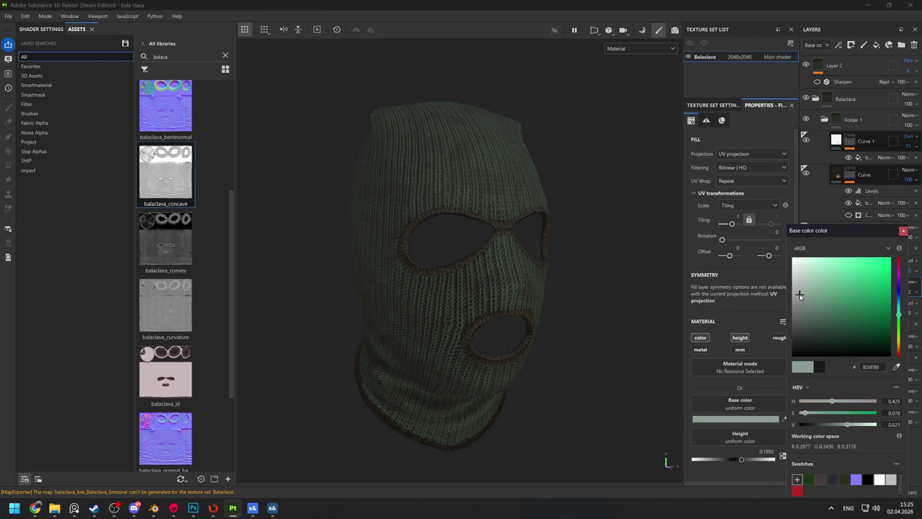
{"action": "left_click_drag", "start_coordinate": [685, 295], "coordinate": [438, 232]}
Re-export the textures and check the masked head in s&box
{"action": "key", "text": "ctrl+shift+e"}
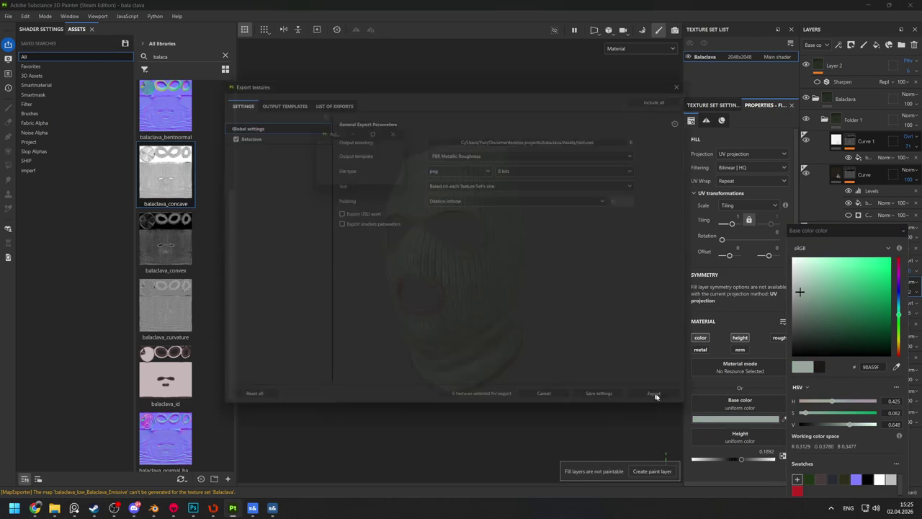
{"action": "left_click", "coordinate": [679, 407]}
{"action": "key", "text": "alt+Tab"}
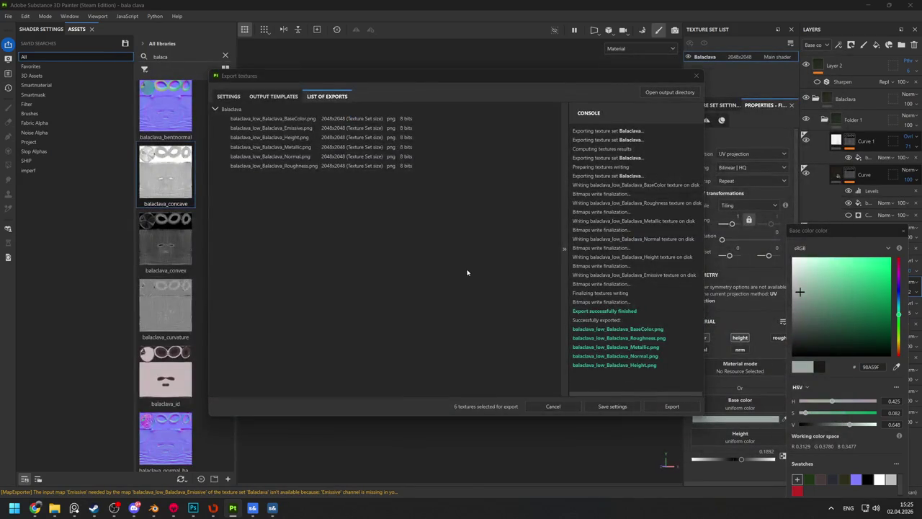
{"action": "key", "text": "alt+Tab"}
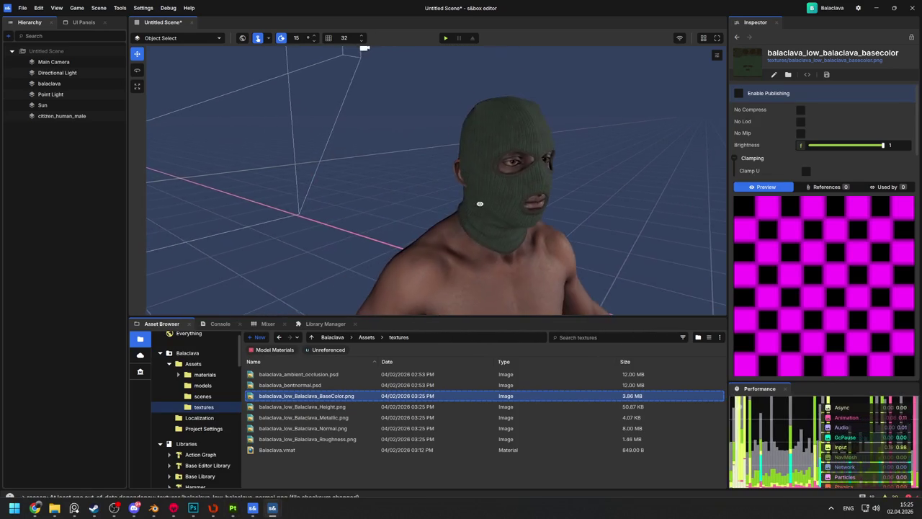
{"action": "left_click_drag", "start_coordinate": [468, 203], "coordinate": [430, 189]}
{"action": "key", "text": "alt+Tab"}
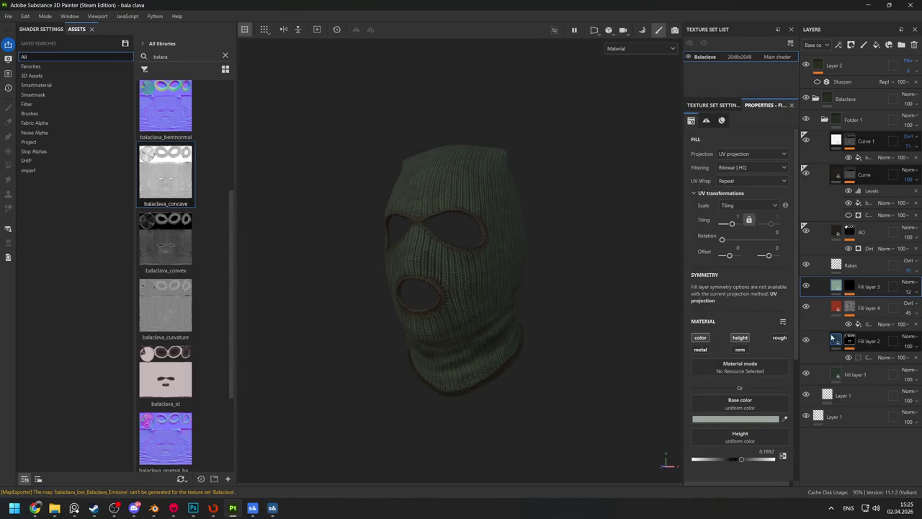
Darken Fill layer 2's base colour to near-black
{"action": "left_click", "coordinate": [864, 341]}
{"action": "left_click", "coordinate": [747, 419]}
{"action": "left_click", "coordinate": [847, 352]}
{"action": "left_click", "coordinate": [903, 231]}
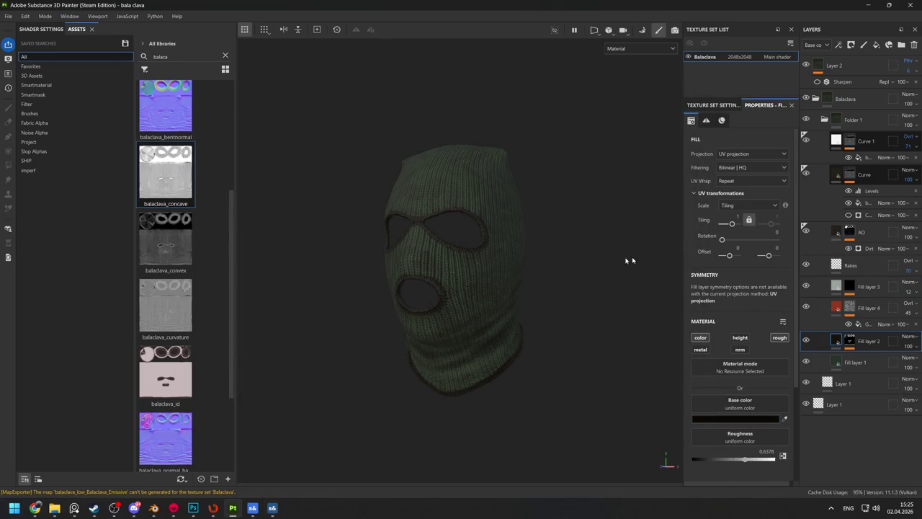
Re-export the textures and switch over to the s&box editor
{"action": "key", "text": "ctrl+shift+e"}
{"action": "left_click", "coordinate": [669, 406]}
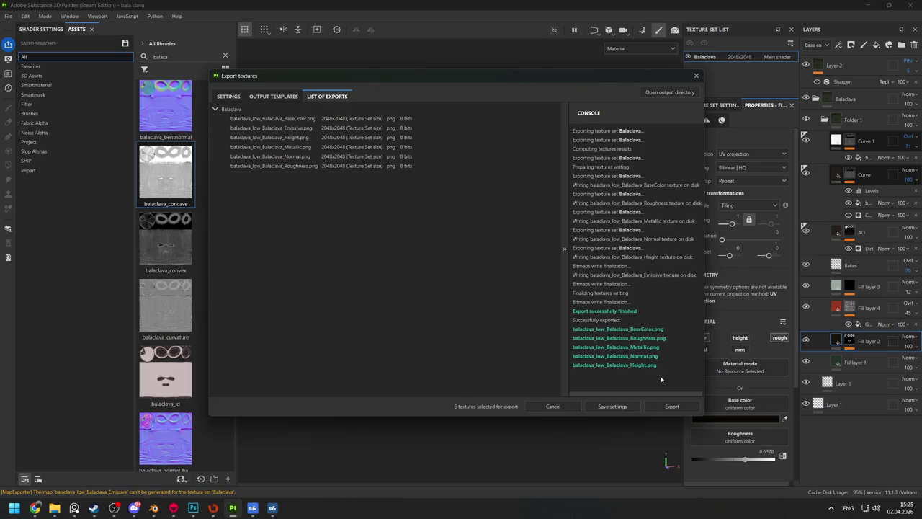
{"action": "key", "text": "Return"}
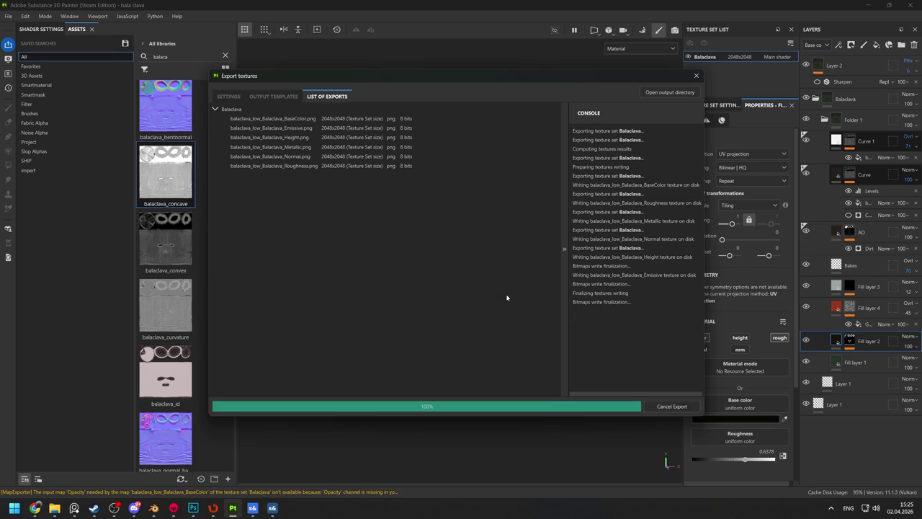
{"action": "key", "text": "alt+Tab"}
{"action": "scroll", "coordinate": [472, 241], "scroll_direction": "down", "scroll_amount": 5}
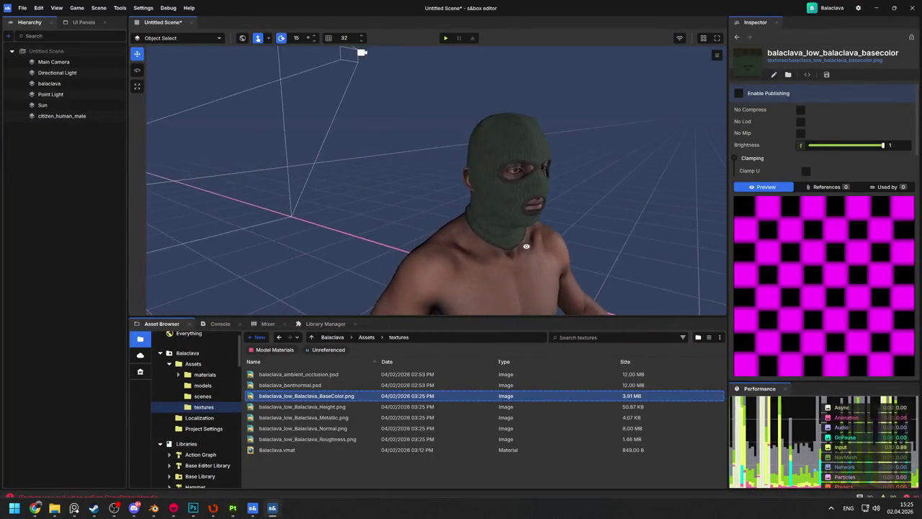
Zoom and orbit around the citizen model to inspect the dark green balaclava up close
{"action": "scroll", "coordinate": [507, 240], "scroll_direction": "up", "scroll_amount": 5}
{"action": "scroll", "coordinate": [509, 243], "scroll_direction": "down", "scroll_amount": 1}
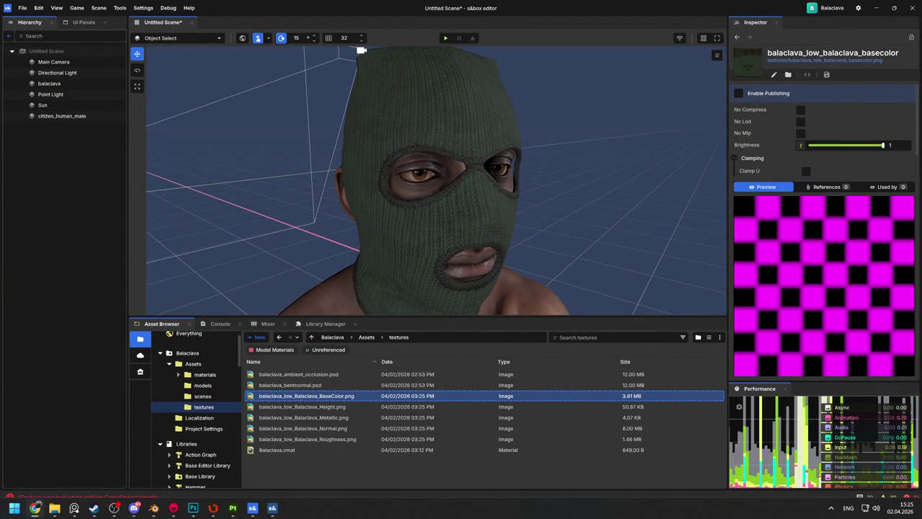
{"action": "scroll", "coordinate": [428, 238], "scroll_direction": "down", "scroll_amount": 6}
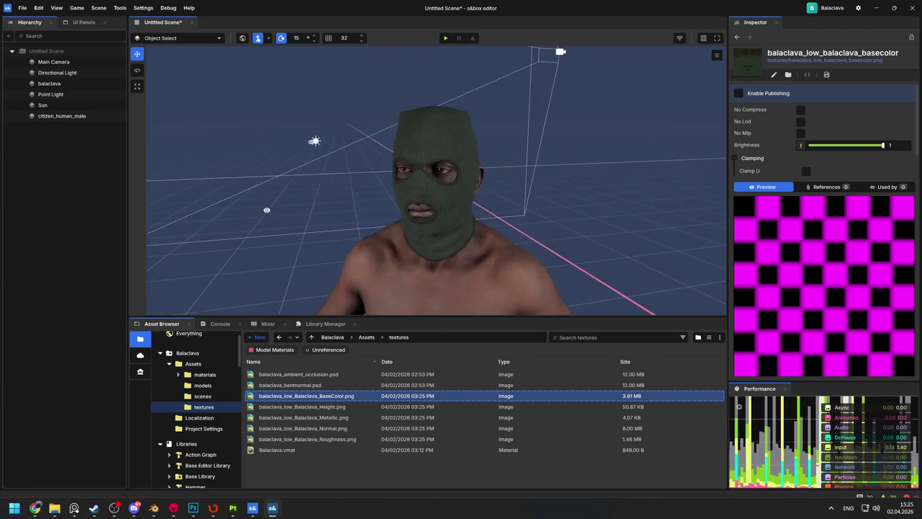
{"action": "mouse_move", "coordinate": [260, 209]}
{"action": "left_mouse_down"}
{"action": "mouse_move", "coordinate": [525, 212]}
{"action": "mouse_move", "coordinate": [516, 212]}
{"action": "left_mouse_up"}
{"action": "key", "text": "alt+Tab"}
{"action": "key", "text": "alt+Tab"}
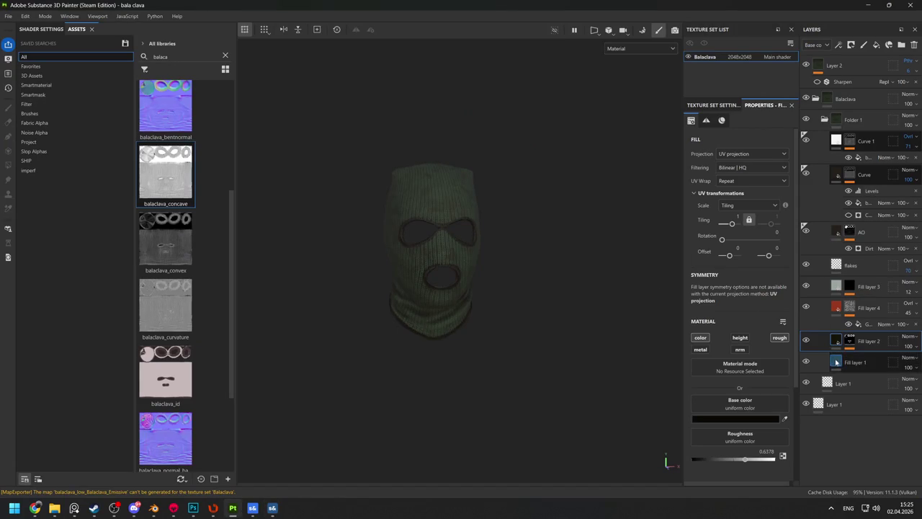
Change Fill layer 1's base colour to deep crimson 6D0628
{"action": "left_click", "coordinate": [837, 362]}
{"action": "left_click", "coordinate": [768, 403]}
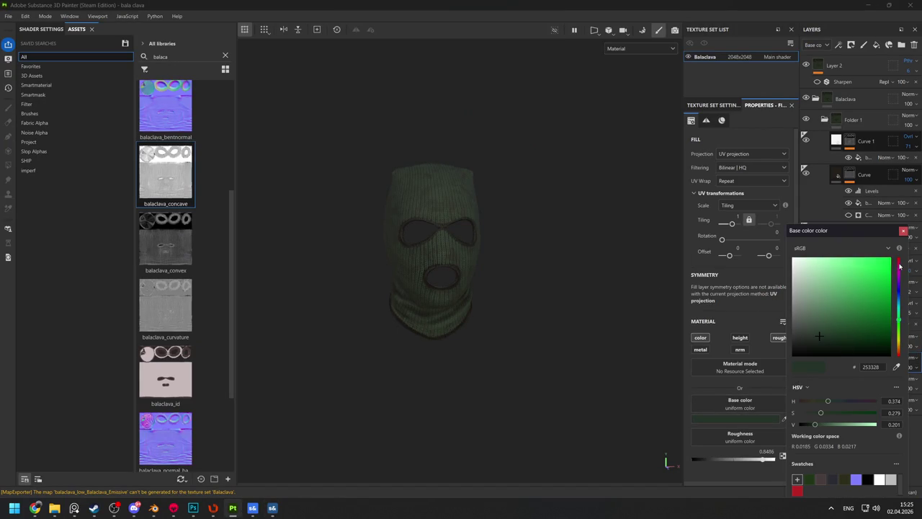
{"action": "left_click", "coordinate": [899, 263]}
{"action": "left_click", "coordinate": [885, 282]}
{"action": "left_click", "coordinate": [884, 312]}
{"action": "mouse_move", "coordinate": [557, 277]}
{"action": "left_mouse_down"}
{"action": "mouse_move", "coordinate": [360, 274]}
{"action": "mouse_move", "coordinate": [526, 282]}
{"action": "left_mouse_up"}
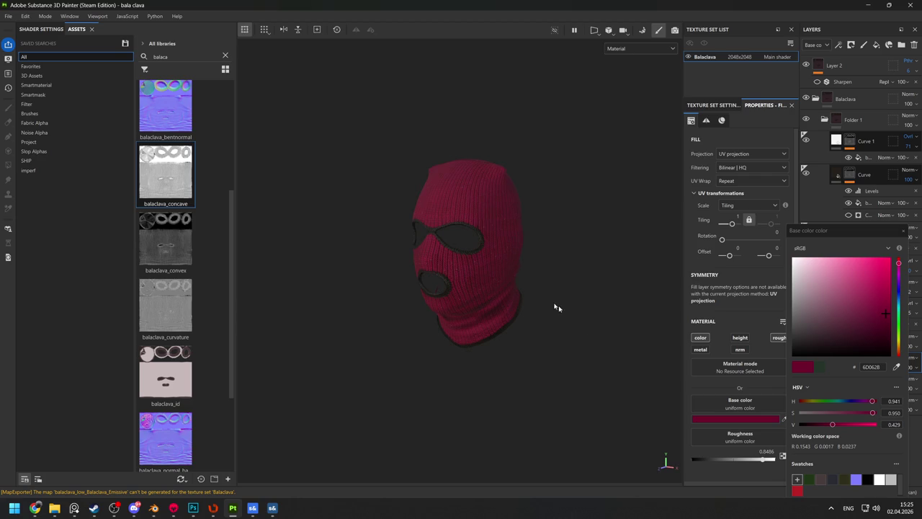
Export the recoloured textures and switch to s&box
{"action": "key", "text": "ctrl+shift+e"}
{"action": "left_click", "coordinate": [676, 406]}
{"action": "key", "text": "alt+Tab"}
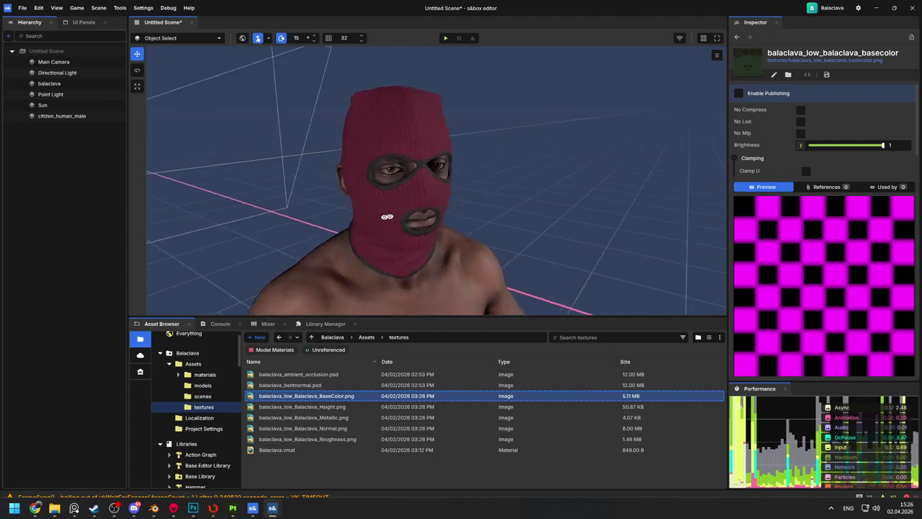
Zoom and orbit around the crimson balaclava on the citizen model
{"action": "scroll", "coordinate": [387, 216], "scroll_direction": "down", "scroll_amount": 3}
{"action": "mouse_move", "coordinate": [315, 218]}
{"action": "left_mouse_down"}
{"action": "mouse_move", "coordinate": [440, 257]}
{"action": "mouse_move", "coordinate": [445, 228]}
{"action": "mouse_move", "coordinate": [264, 231]}
{"action": "mouse_move", "coordinate": [675, 214]}
{"action": "left_mouse_up"}
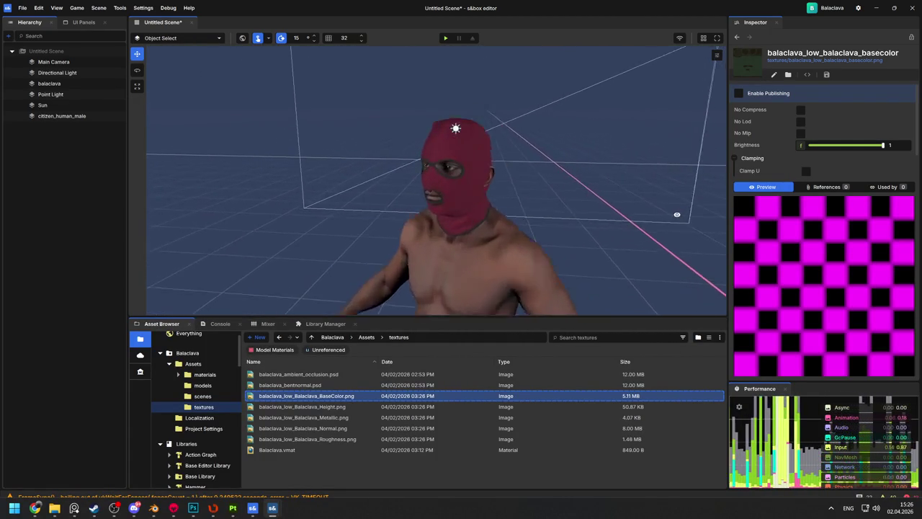
{"action": "scroll", "coordinate": [674, 214], "scroll_direction": "up", "scroll_amount": 3}
{"action": "key", "text": "alt+Tab"}
{"action": "key", "text": "Escape"}
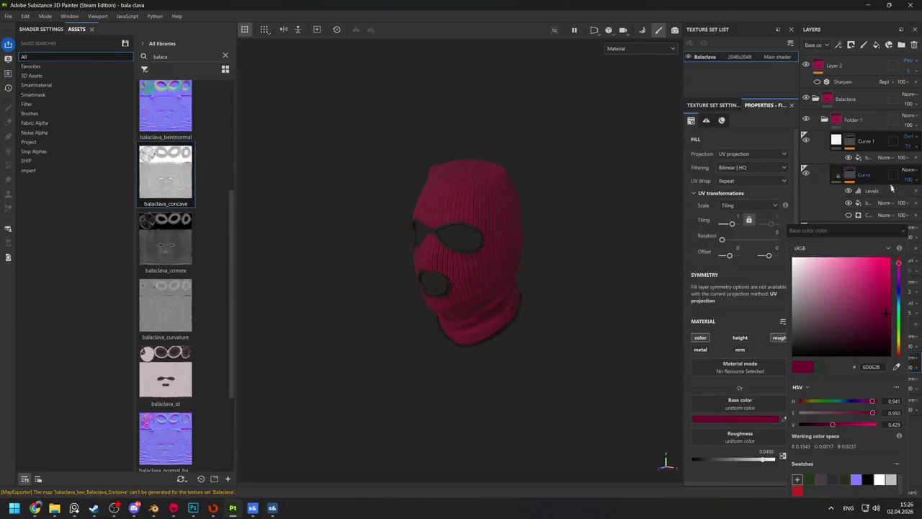
Duplicate Curve 1 into Curve 2 and remove the fill effect from Curve 2's mask
{"action": "left_click", "coordinate": [849, 141], "text": "alt"}
{"action": "key", "text": "1"}
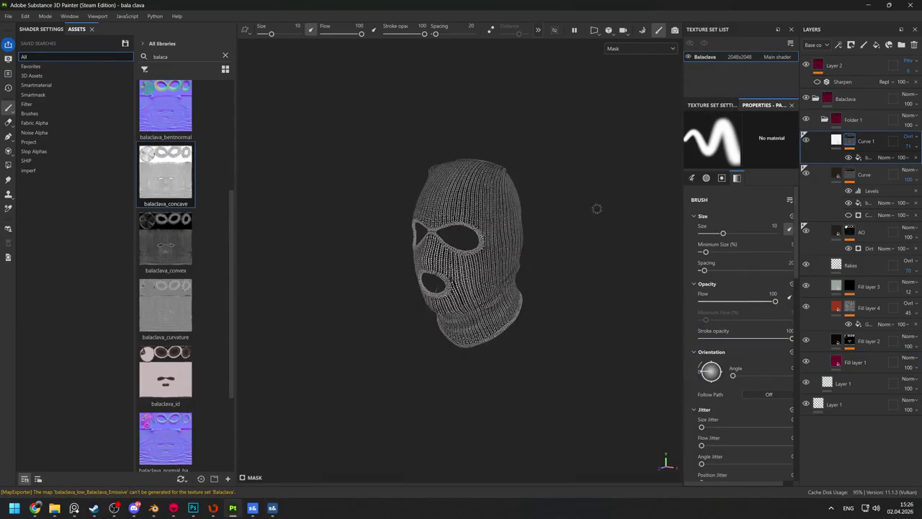
{"action": "scroll", "coordinate": [644, 207], "scroll_direction": "up", "scroll_amount": 2}
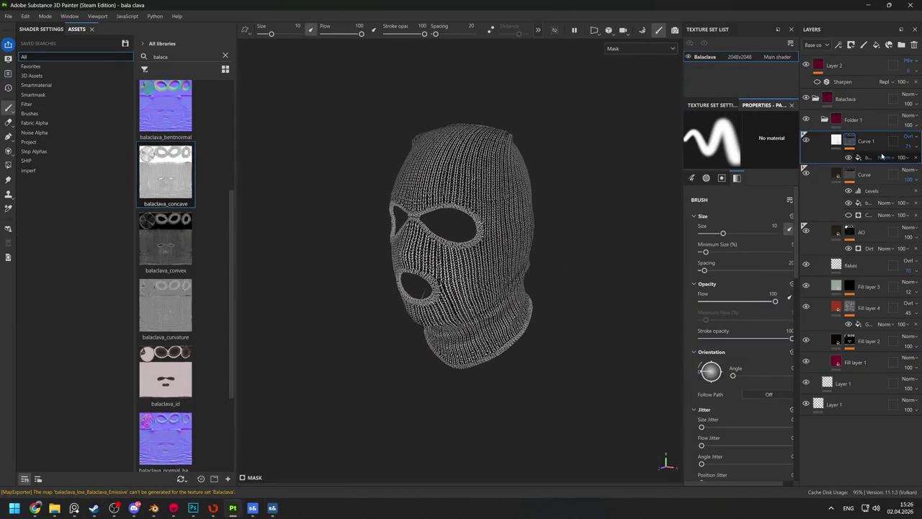
{"action": "key", "text": "ctrl+d"}
{"action": "left_click", "coordinate": [850, 141], "text": "alt"}
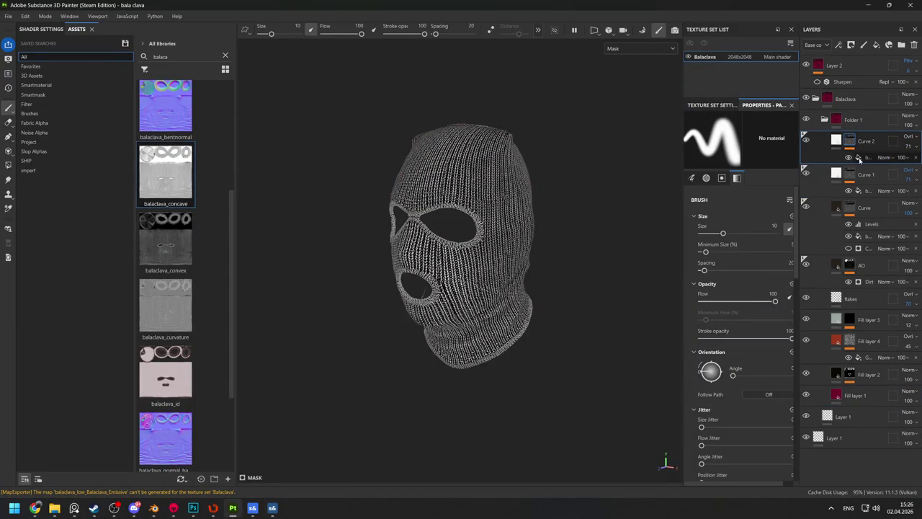
{"action": "left_click", "coordinate": [861, 157]}
{"action": "left_click", "coordinate": [917, 157]}
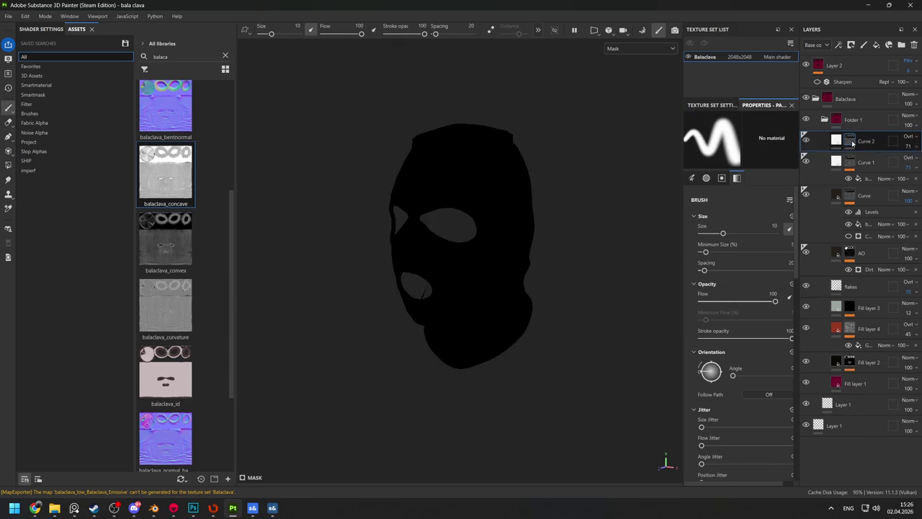
Add a Curvature generator to Curve 2's mask
{"action": "right_click", "coordinate": [850, 141]}
{"action": "left_click", "coordinate": [828, 430]}
{"action": "left_click", "coordinate": [754, 148]}
{"action": "left_click", "coordinate": [768, 181]}
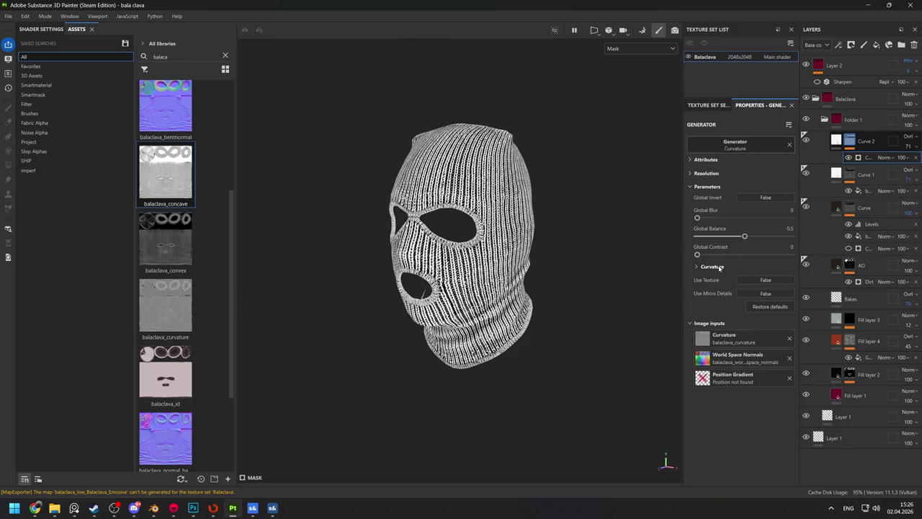
{"action": "left_click", "coordinate": [720, 268]}
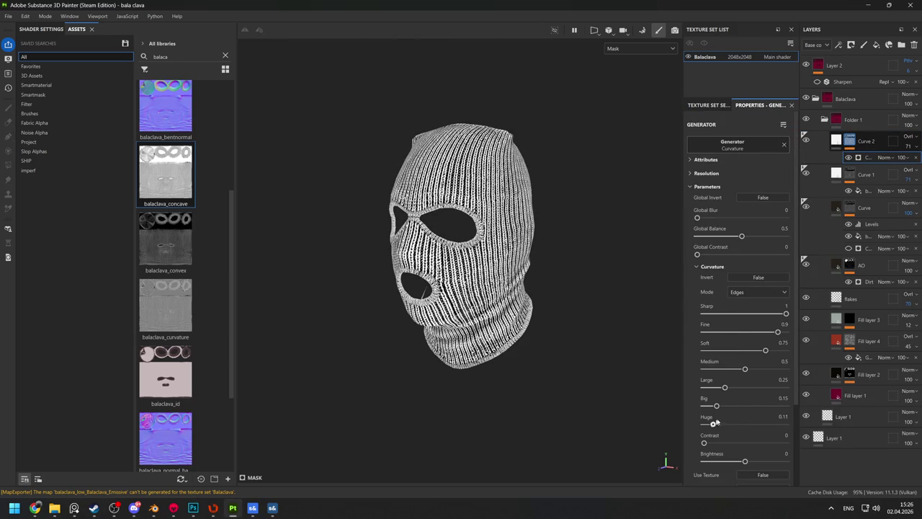
Boost the Huge and Large curvature detail, darken and blur the mask, and adjust contrast and balance
{"action": "left_click_drag", "start_coordinate": [712, 423], "coordinate": [776, 423]}
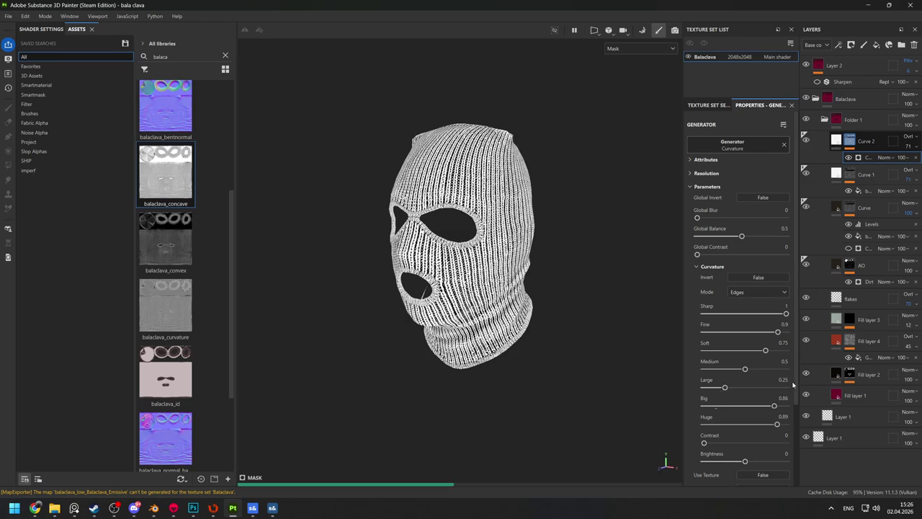
{"action": "left_click_drag", "start_coordinate": [725, 386], "coordinate": [792, 387]}
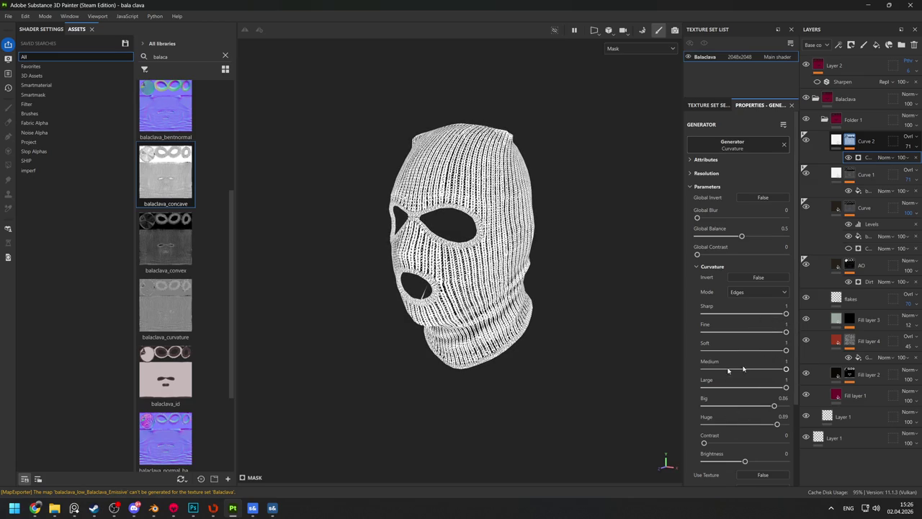
{"action": "left_click_drag", "start_coordinate": [728, 461], "coordinate": [716, 462]}
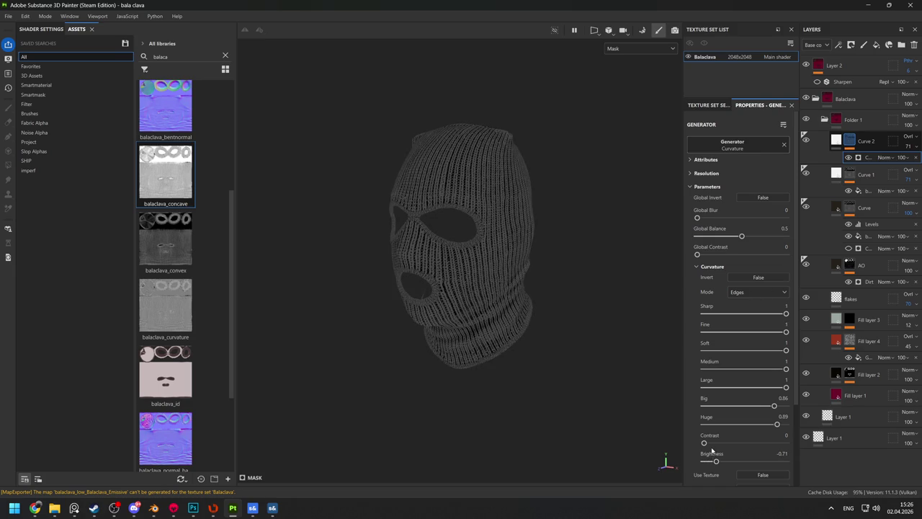
{"action": "mouse_move", "coordinate": [568, 308]}
{"action": "left_mouse_down"}
{"action": "mouse_move", "coordinate": [410, 252]}
{"action": "mouse_move", "coordinate": [535, 252]}
{"action": "left_mouse_up"}
{"action": "mouse_move", "coordinate": [696, 217]}
{"action": "left_mouse_down"}
{"action": "mouse_move", "coordinate": [760, 235]}
{"action": "mouse_move", "coordinate": [729, 236]}
{"action": "mouse_move", "coordinate": [742, 237]}
{"action": "left_mouse_up"}
{"action": "left_click", "coordinate": [730, 252]}
Cycle the viewport between mask, base colour and full material views to compare
{"action": "key", "text": "m"}
{"action": "scroll", "coordinate": [515, 266], "scroll_direction": "up", "scroll_amount": 2}
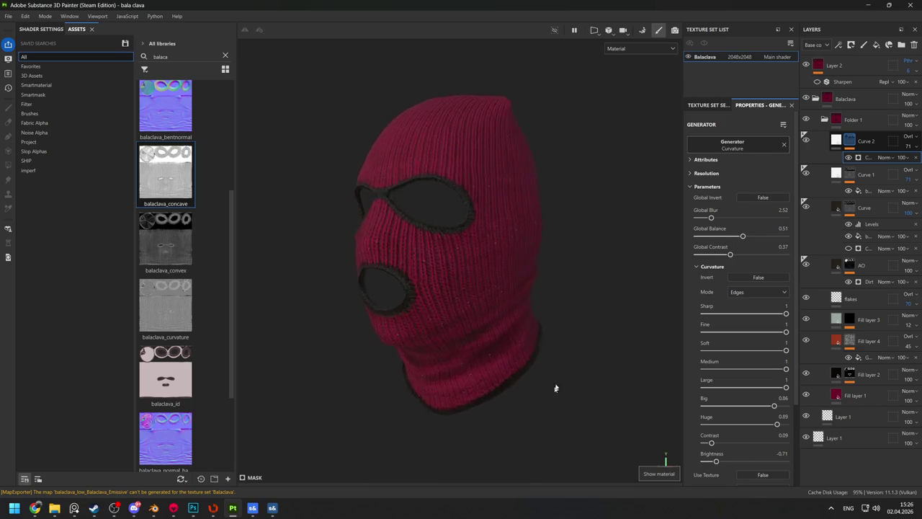
{"action": "key", "text": "c"}
{"action": "key", "text": "m"}
{"action": "key", "text": "c"}
{"action": "key", "text": "shift+c"}
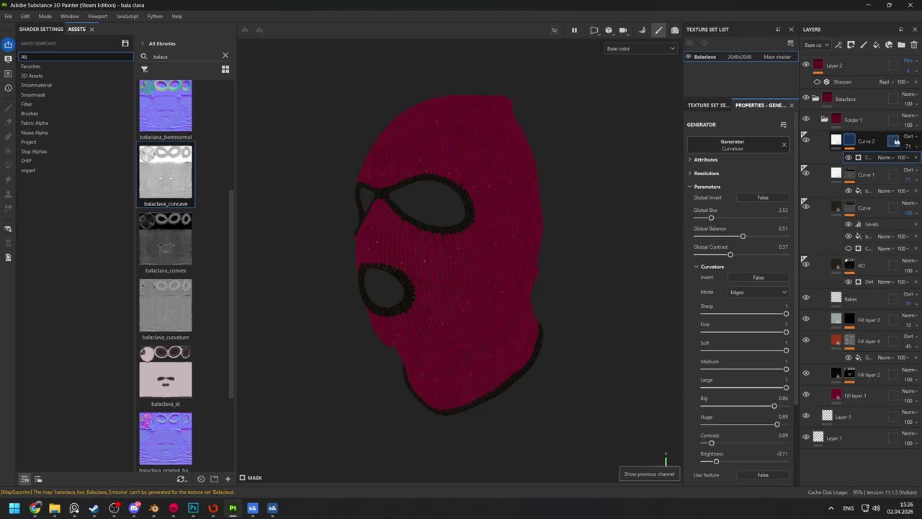
{"action": "key", "text": "m"}
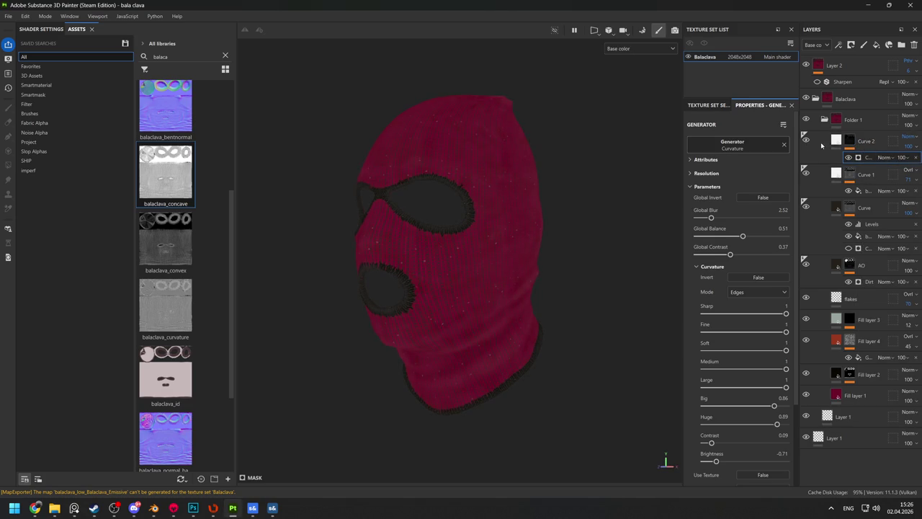
Reduce the curvature mask's blur for sharper knit stripes and preview the material
{"action": "left_click", "coordinate": [839, 142]}
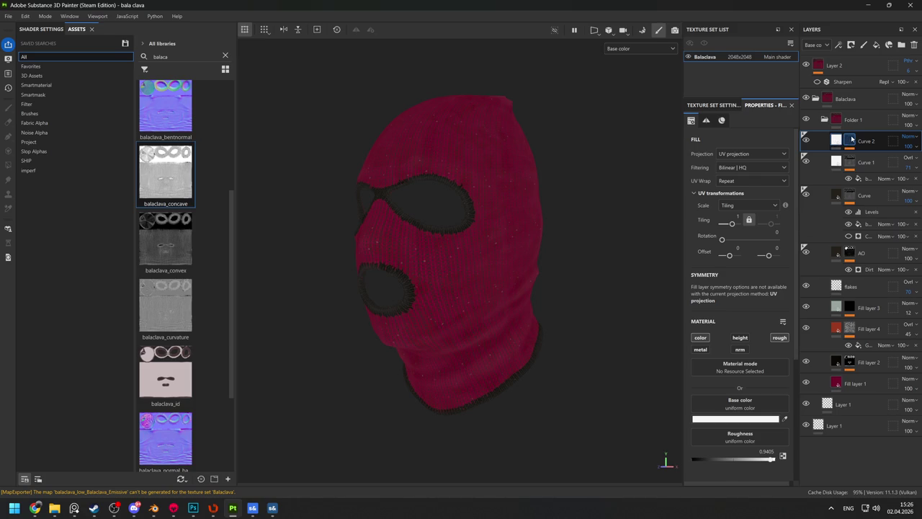
{"action": "left_click", "coordinate": [851, 139], "text": "alt"}
{"action": "left_click", "coordinate": [867, 157]}
{"action": "left_click_drag", "start_coordinate": [712, 217], "coordinate": [703, 220]}
{"action": "key", "text": "m"}
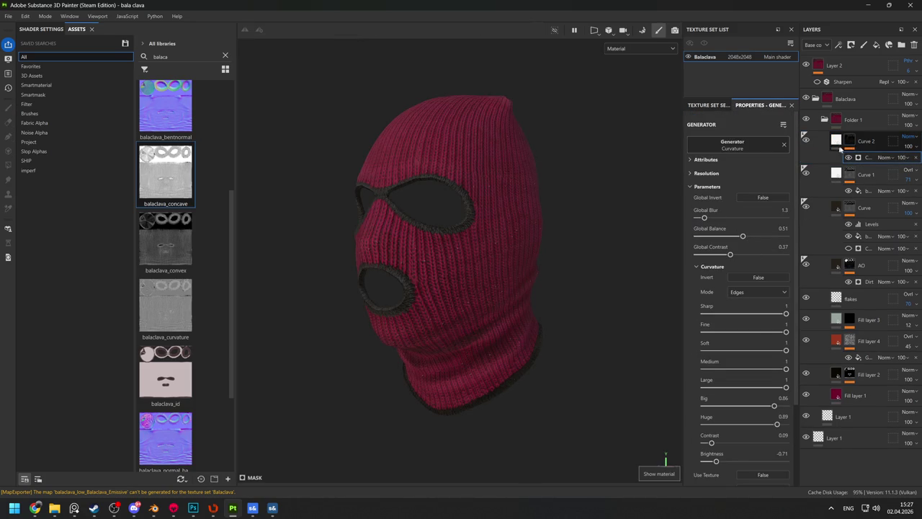
{"action": "key", "text": "m"}
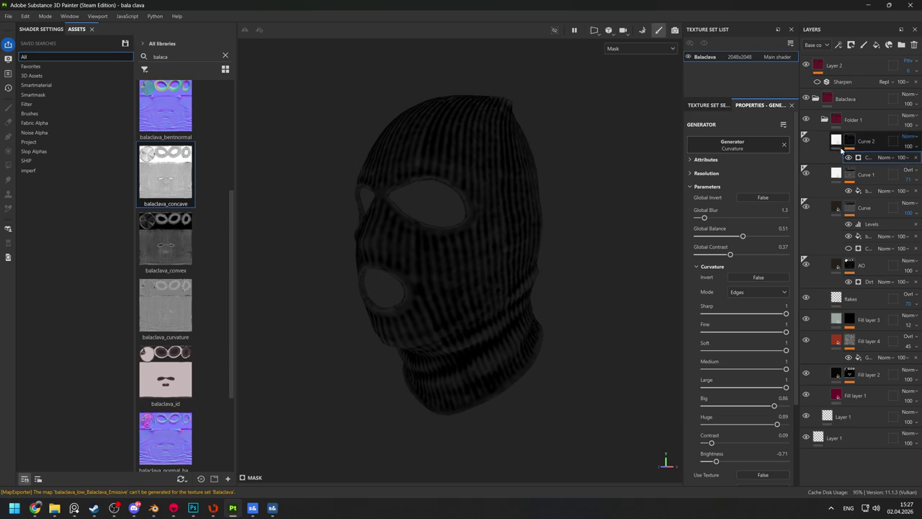
Finalize the mask at Global Blur 0.97, Contrast 0, Balance 0.2, and lower Curve 2's opacity to about 36
{"action": "left_click_drag", "start_coordinate": [721, 459], "coordinate": [743, 461]}
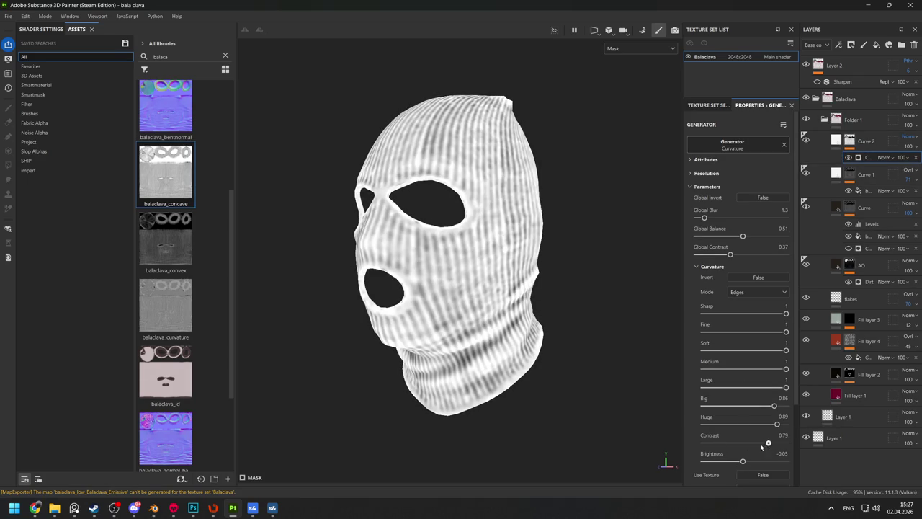
{"action": "left_click_drag", "start_coordinate": [704, 217], "coordinate": [702, 219]}
{"action": "left_click_drag", "start_coordinate": [729, 254], "coordinate": [709, 256]}
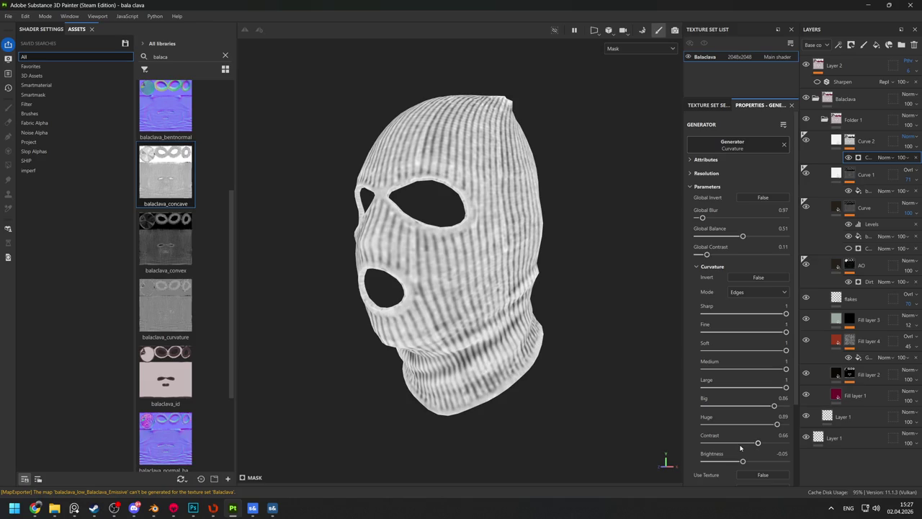
{"action": "left_click_drag", "start_coordinate": [740, 444], "coordinate": [700, 444]}
{"action": "left_click_drag", "start_coordinate": [742, 236], "coordinate": [716, 238]}
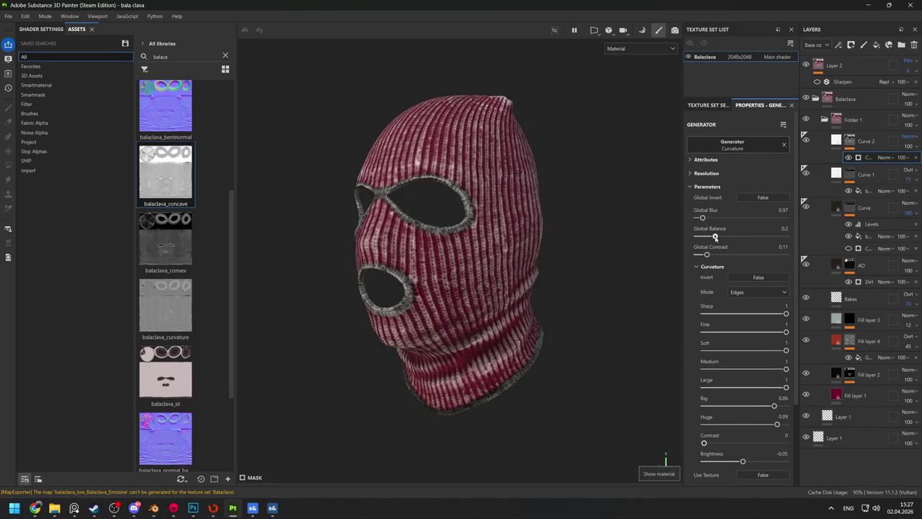
{"action": "left_click_drag", "start_coordinate": [909, 157], "coordinate": [893, 165]}
{"action": "left_click", "coordinate": [906, 135]}
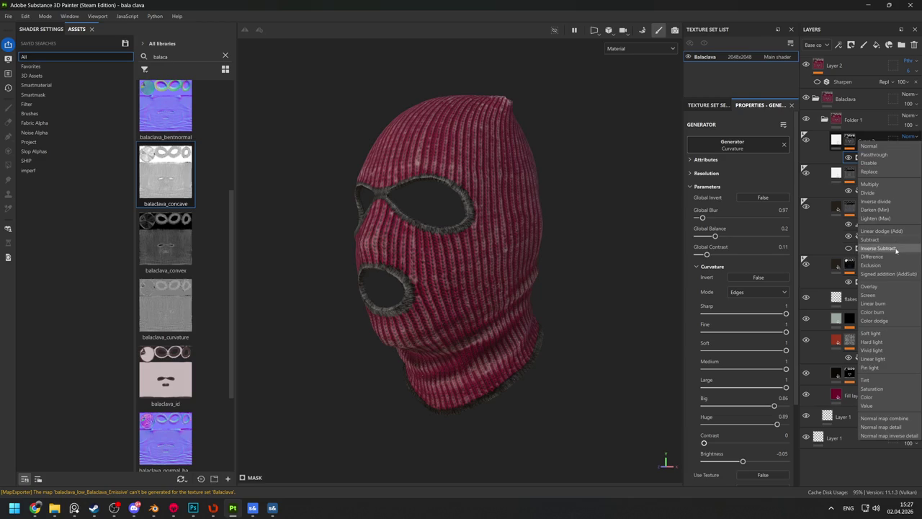
Switch Curve 2 to Overlay blending and raise its opacity to 100
{"action": "left_click", "coordinate": [889, 286]}
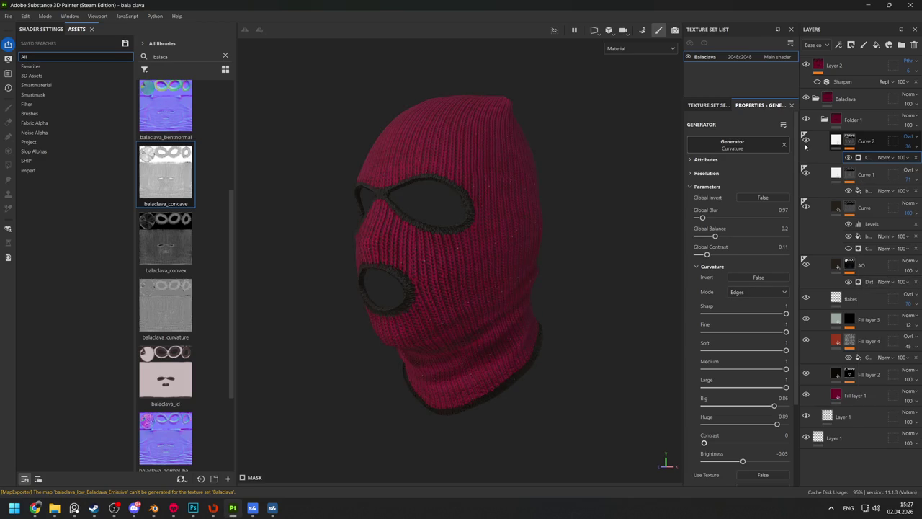
{"action": "left_click_drag", "start_coordinate": [905, 157], "coordinate": [905, 162]}
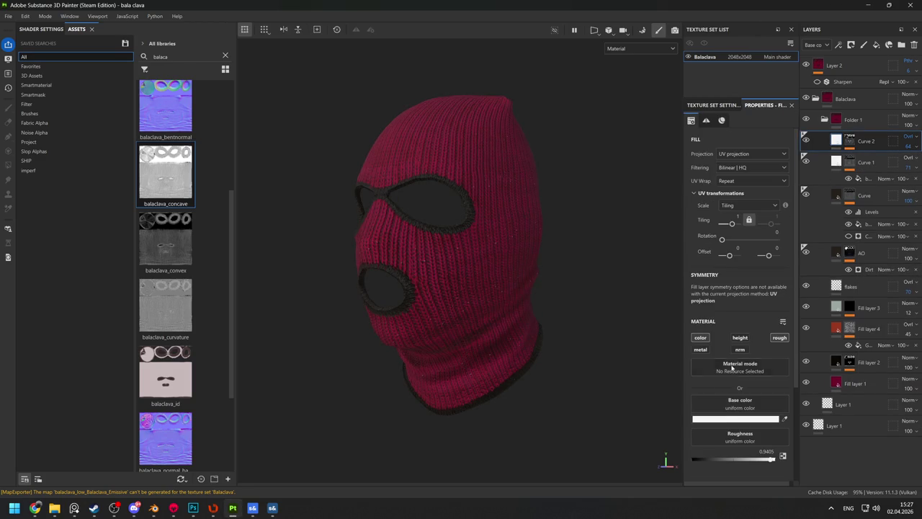
{"action": "left_click", "coordinate": [724, 417]}
{"action": "scroll", "coordinate": [428, 164], "scroll_direction": "down", "scroll_amount": 3}
{"action": "scroll", "coordinate": [519, 206], "scroll_direction": "up", "scroll_amount": 4}
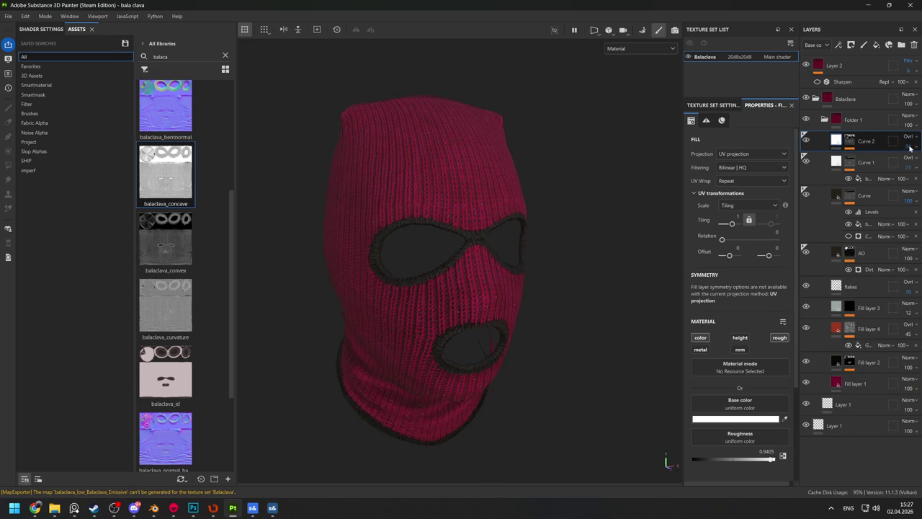
{"action": "left_click_drag", "start_coordinate": [900, 179], "coordinate": [920, 176]}
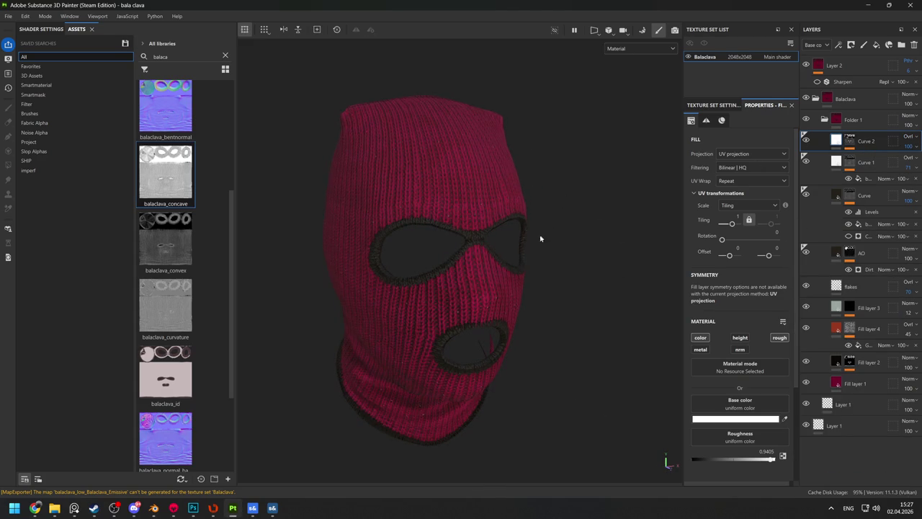
{"action": "left_click", "coordinate": [844, 142], "text": "alt"}
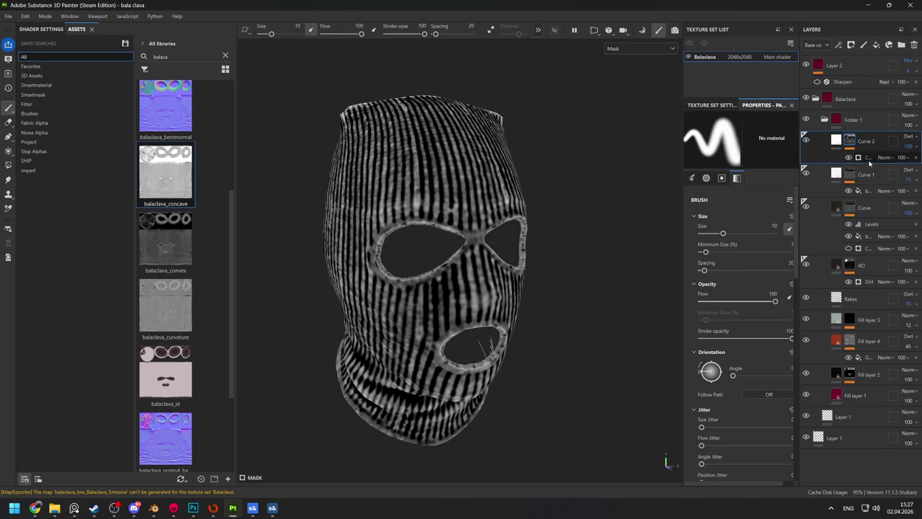
Lower the Huge and Big curvature detail on Curve 2's generator and preview the result
{"action": "left_click", "coordinate": [868, 157]}
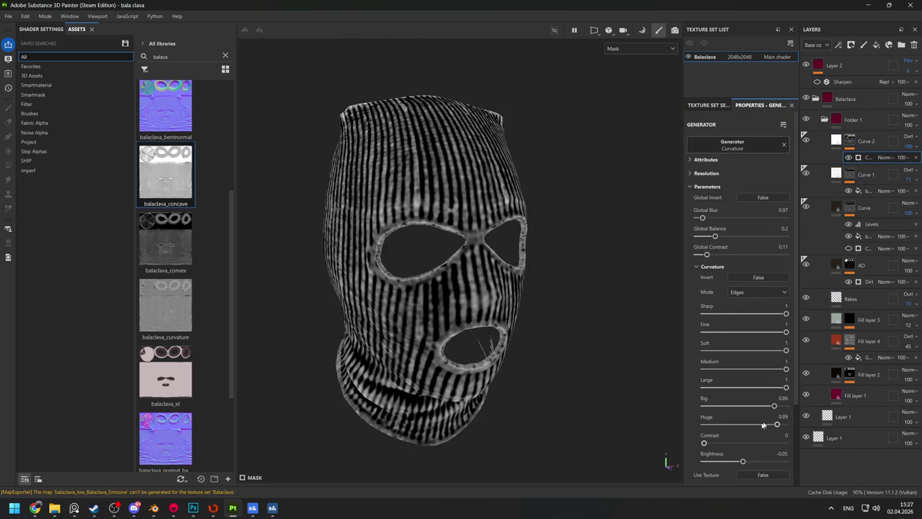
{"action": "left_click_drag", "start_coordinate": [776, 425], "coordinate": [706, 423]}
{"action": "left_click", "coordinate": [723, 406]}
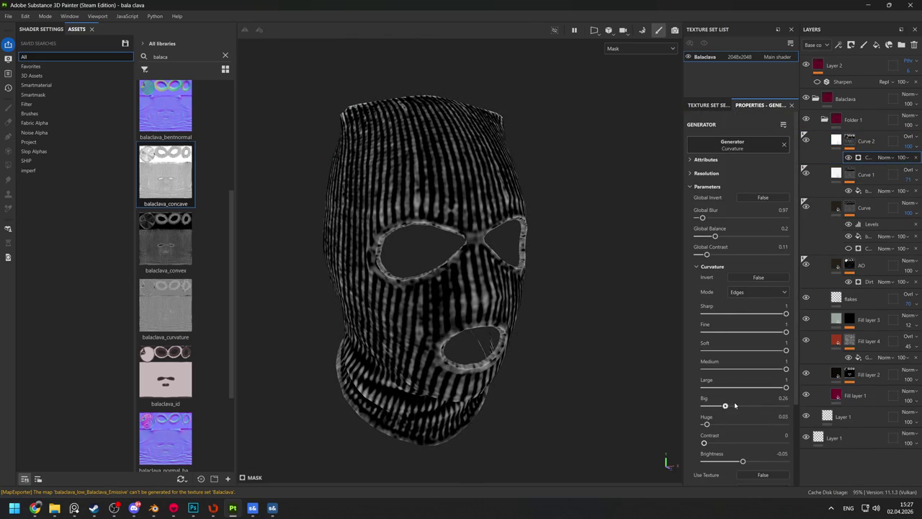
{"action": "key", "text": "m"}
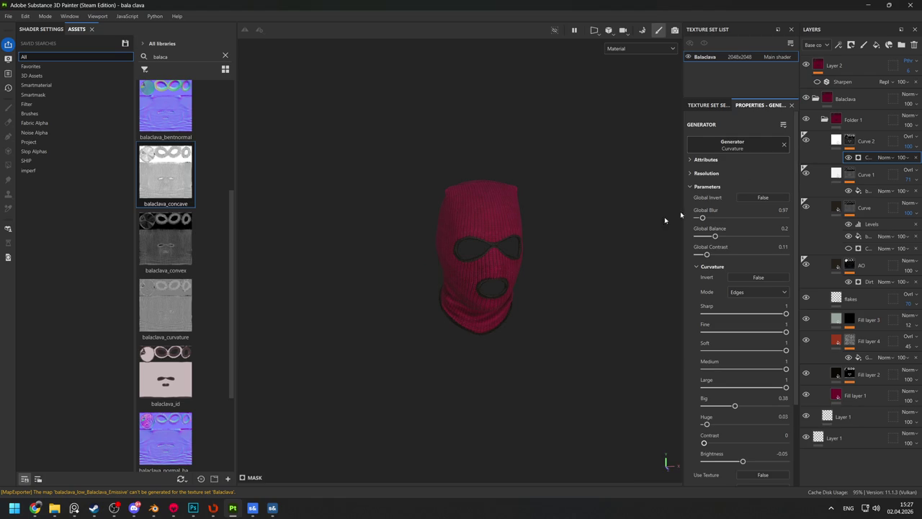
{"action": "key", "text": "m"}
{"action": "left_click_drag", "start_coordinate": [475, 306], "coordinate": [526, 306]}
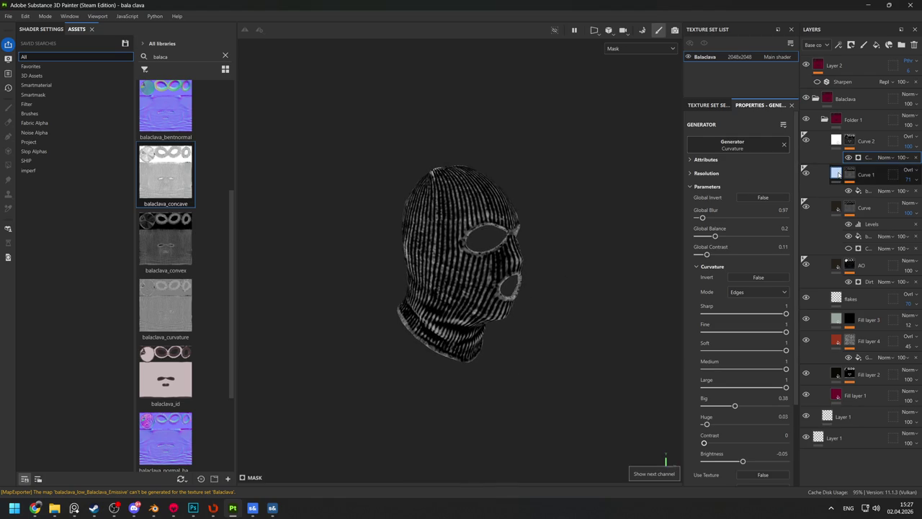
Switch Curve 2 to a brighter blend mode and set its fill base colour to crimson 782034
{"action": "key", "text": "ctrl+shift+e"}
{"action": "left_click", "coordinate": [680, 407]}
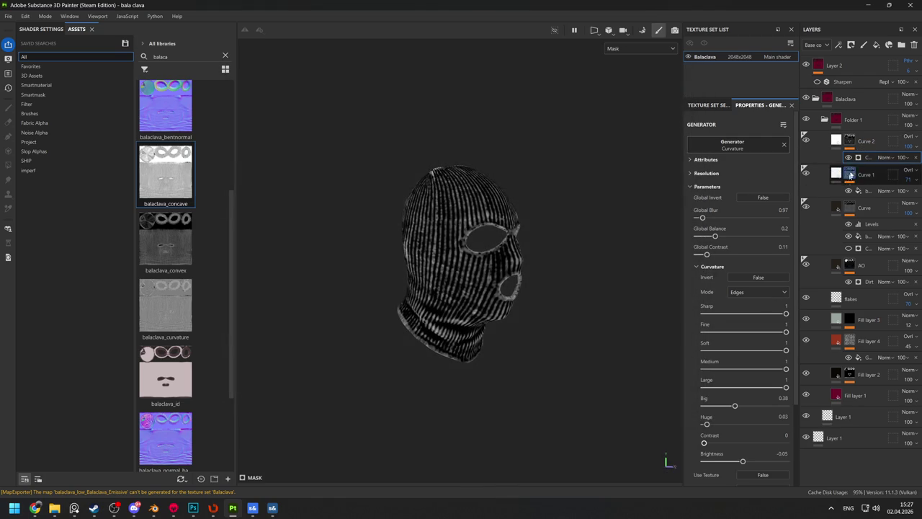
{"action": "left_click", "coordinate": [909, 140]}
{"action": "left_click", "coordinate": [871, 319]}
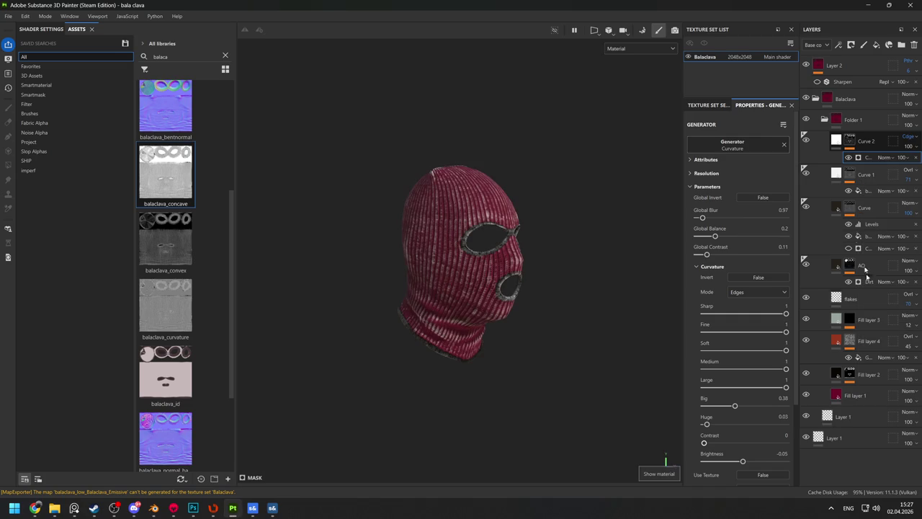
{"action": "key", "text": "Delete"}
{"action": "left_click", "coordinate": [784, 418]}
{"action": "left_click", "coordinate": [518, 278]}
Tint Curve 2's fill base colour pale cream E4E2B5
{"action": "left_click", "coordinate": [755, 400]}
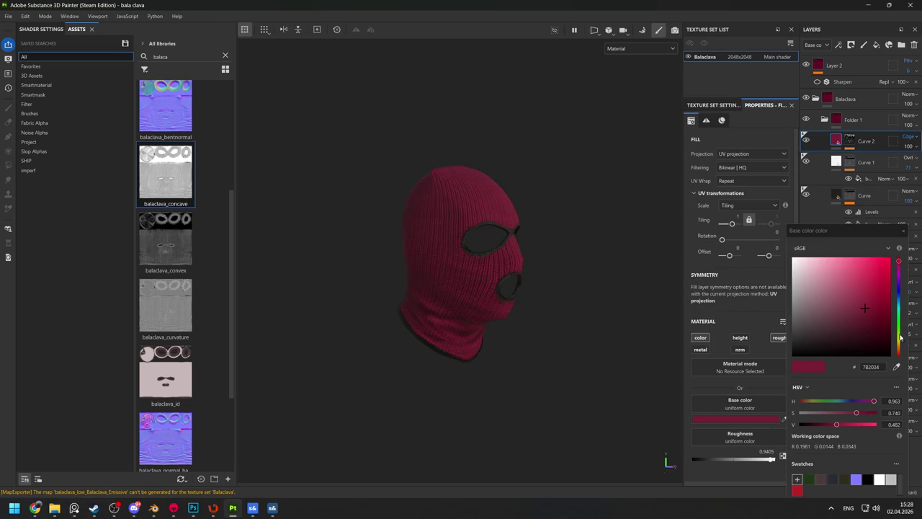
{"action": "left_click_drag", "start_coordinate": [895, 331], "coordinate": [898, 340]}
{"action": "left_click", "coordinate": [821, 262]}
{"action": "left_click_drag", "start_coordinate": [817, 266], "coordinate": [813, 270]}
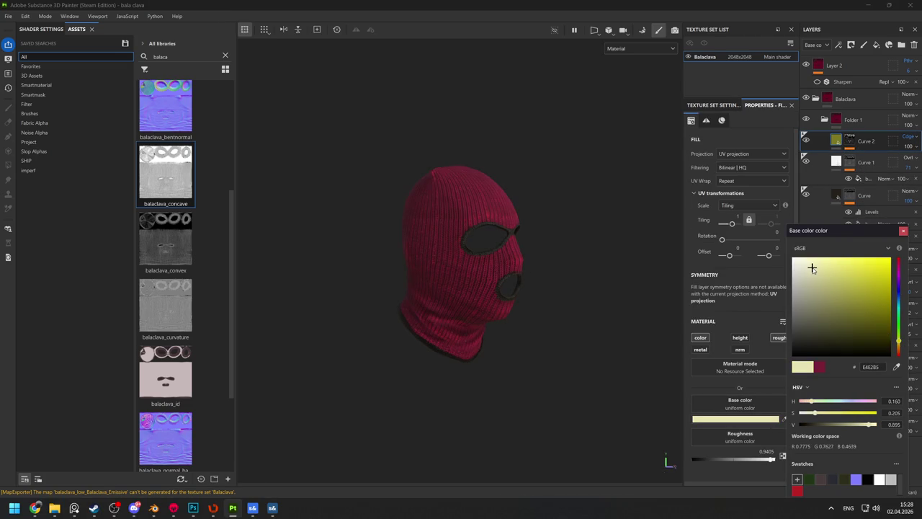
{"action": "left_click", "coordinate": [903, 232]}
Export the balaclava's 2048x2048 PNG texture set and switch to s&box
{"action": "key", "text": "ctrl+shift+e"}
{"action": "left_click", "coordinate": [674, 394]}
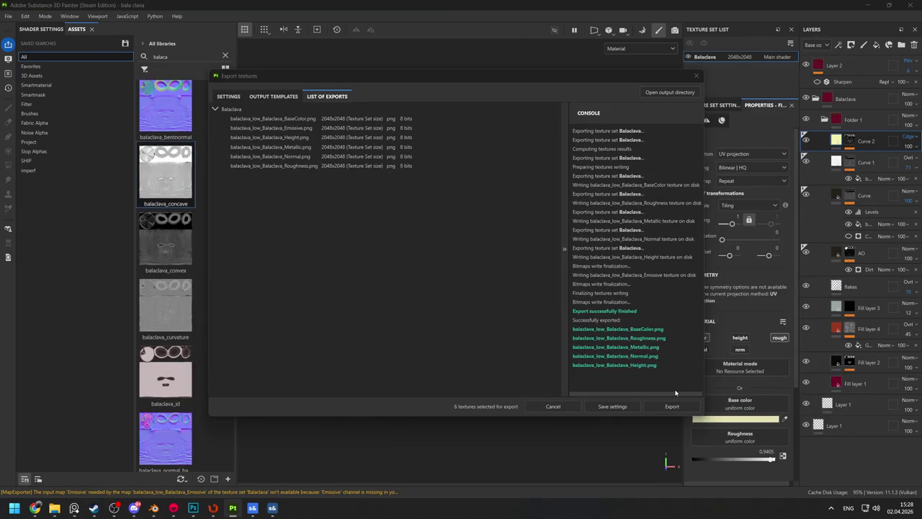
{"action": "key", "text": "alt+Tab"}
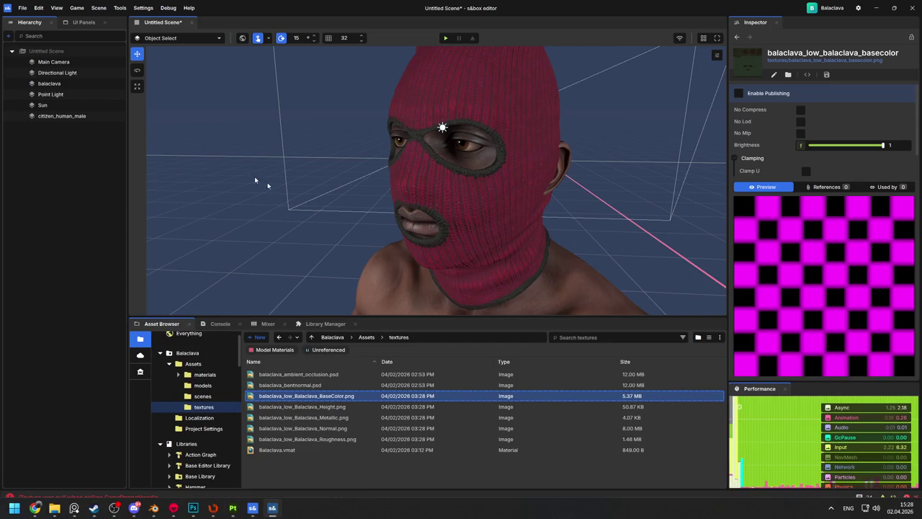
Orbit and zoom around the citizen's head to inspect the reloaded balaclava, then return to Painter's base colour view
{"action": "scroll", "coordinate": [432, 194], "scroll_direction": "down", "scroll_amount": 5}
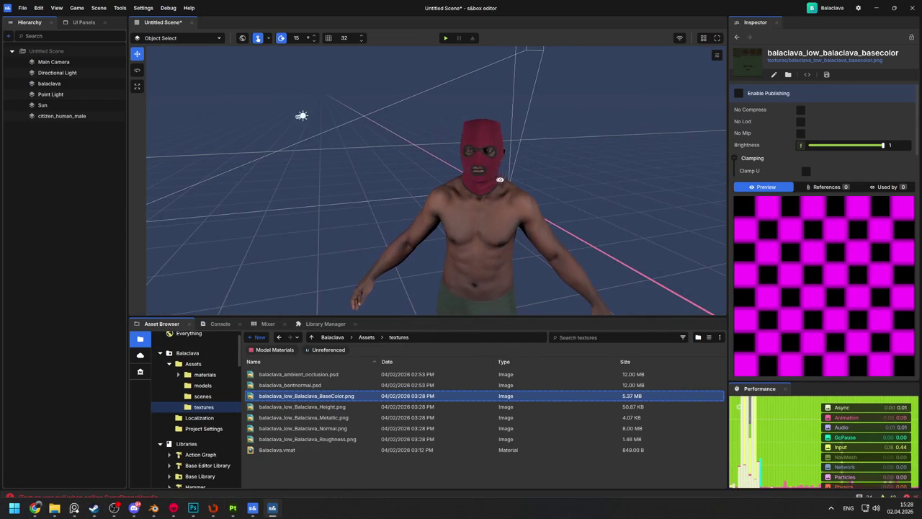
{"action": "left_click_drag", "start_coordinate": [517, 181], "coordinate": [667, 180]}
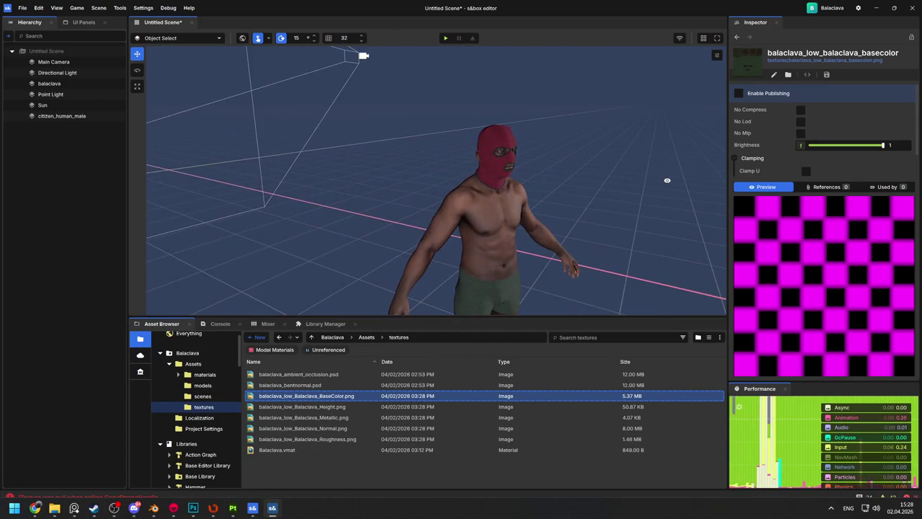
{"action": "scroll", "coordinate": [543, 206], "scroll_direction": "up", "scroll_amount": 5}
{"action": "mouse_move", "coordinate": [543, 206]}
{"action": "left_mouse_down"}
{"action": "mouse_move", "coordinate": [576, 224]}
{"action": "mouse_move", "coordinate": [210, 220]}
{"action": "mouse_move", "coordinate": [586, 220]}
{"action": "left_mouse_up"}
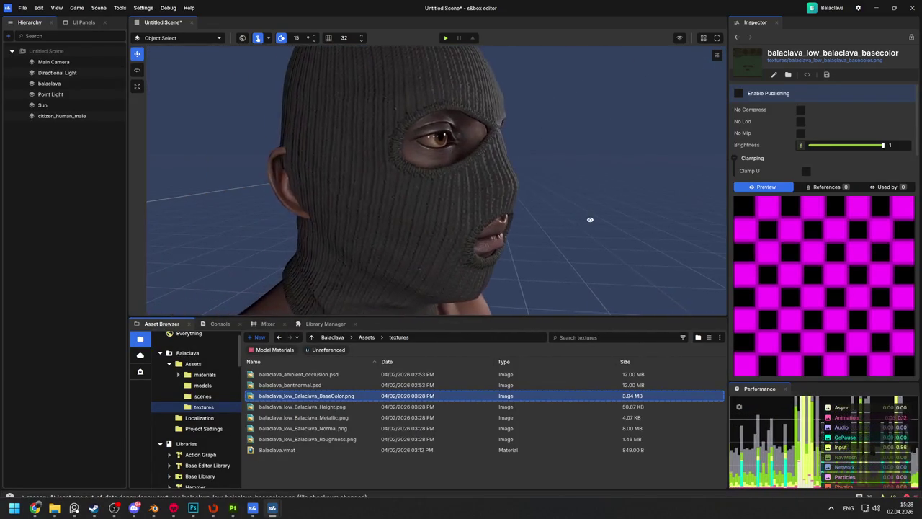
{"action": "scroll", "coordinate": [585, 222], "scroll_direction": "down", "scroll_amount": 3}
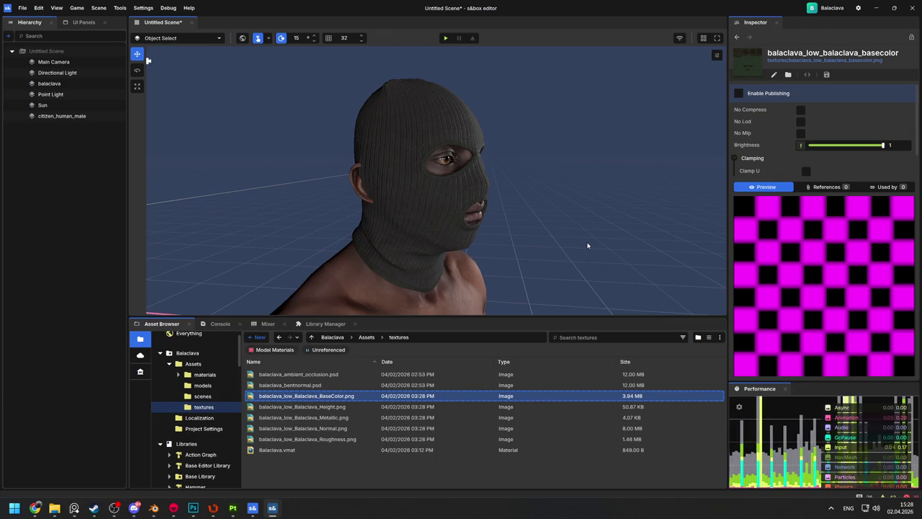
{"action": "left_click_drag", "start_coordinate": [569, 254], "coordinate": [482, 255]}
{"action": "scroll", "coordinate": [551, 254], "scroll_direction": "up", "scroll_amount": 5}
{"action": "scroll", "coordinate": [436, 180], "scroll_direction": "up", "scroll_amount": 5}
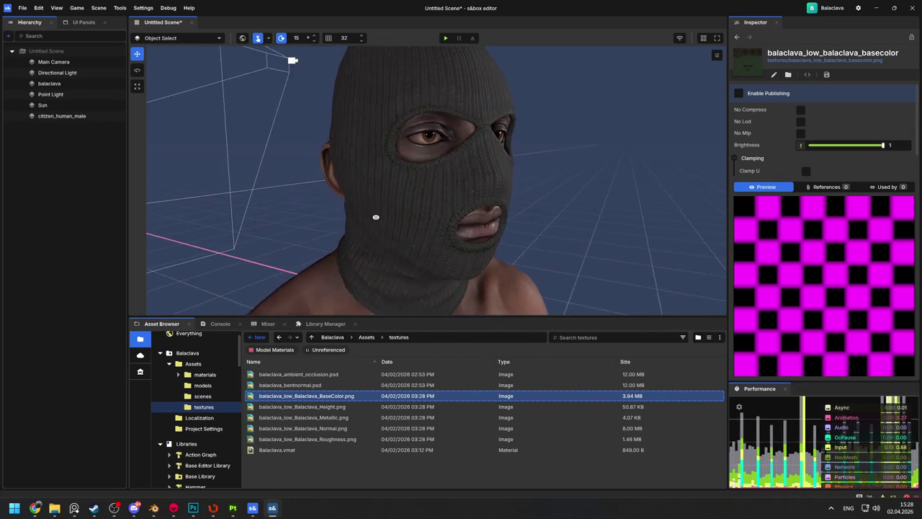
{"action": "scroll", "coordinate": [375, 217], "scroll_direction": "down", "scroll_amount": 5}
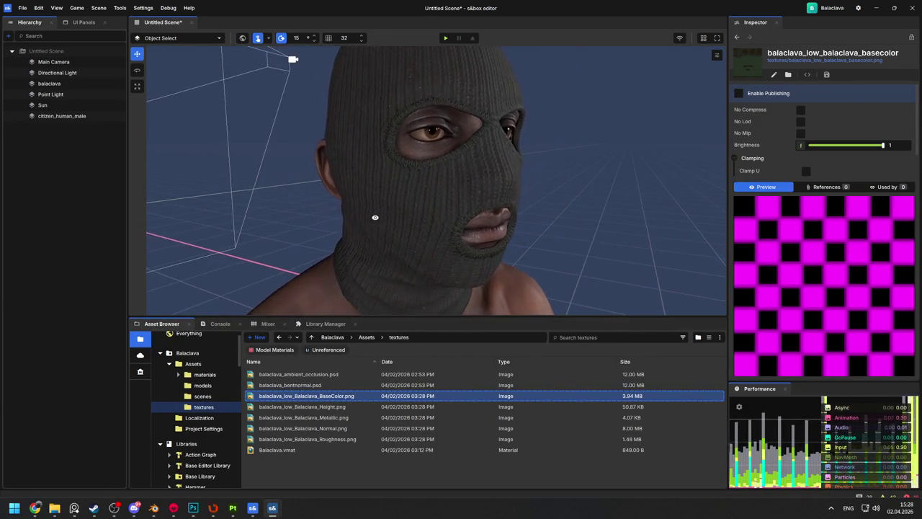
{"action": "key", "text": "alt+Tab"}
{"action": "key", "text": "shift+c"}
{"action": "key", "text": "shift+c"}
Frame the balaclava and cycle the viewport through roughness, normal and checker channels
{"action": "key", "text": "c"}
{"action": "key", "text": "c"}
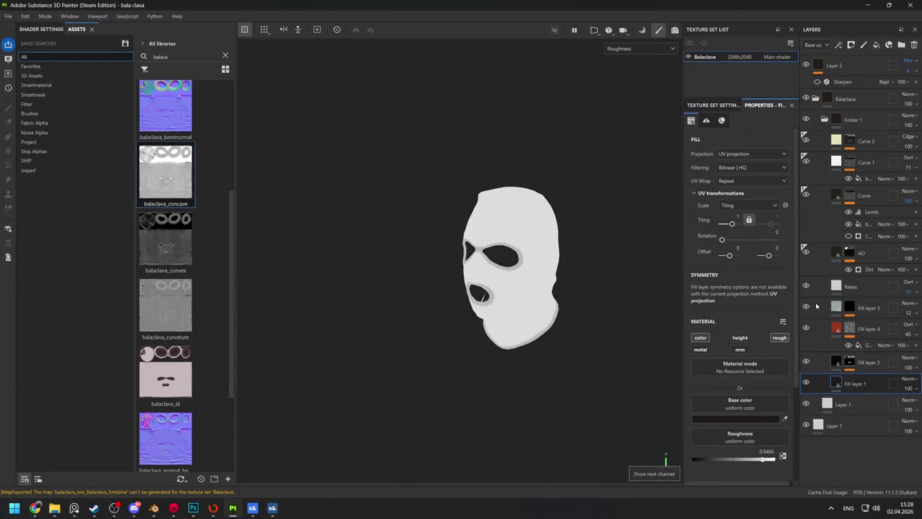
{"action": "key", "text": "f"}
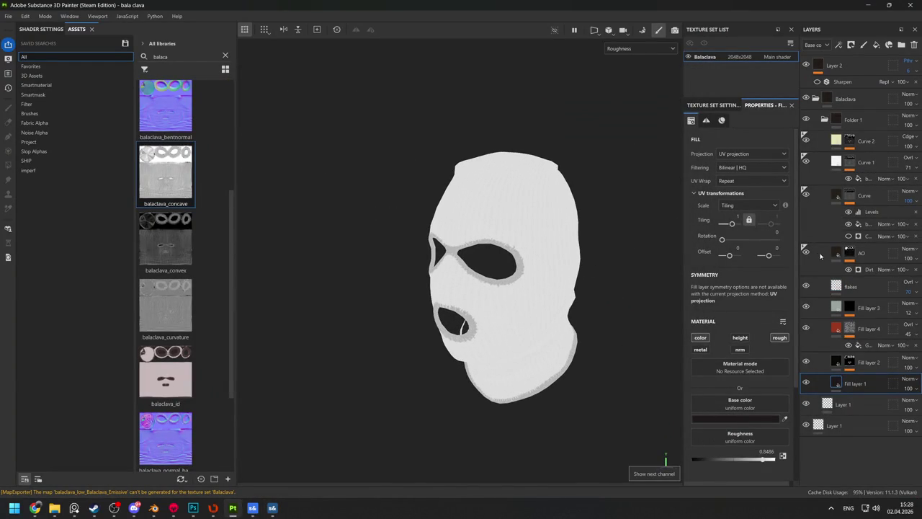
{"action": "key", "text": "c"}
{"action": "key", "text": "c"}
{"action": "key", "text": "c"}
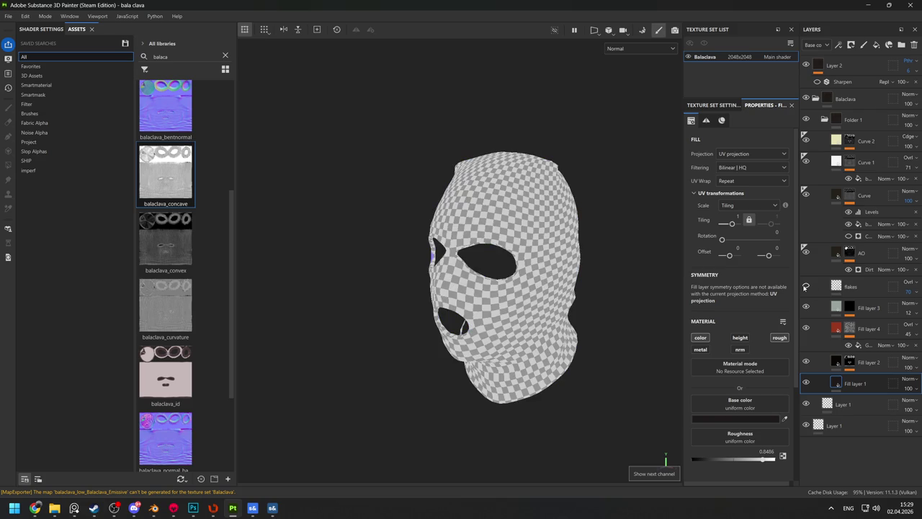
{"action": "key", "text": "c"}
Change the flakes layer's blend mode, set its tiling to 5, and re-export the textures
{"action": "left_click", "coordinate": [848, 288]}
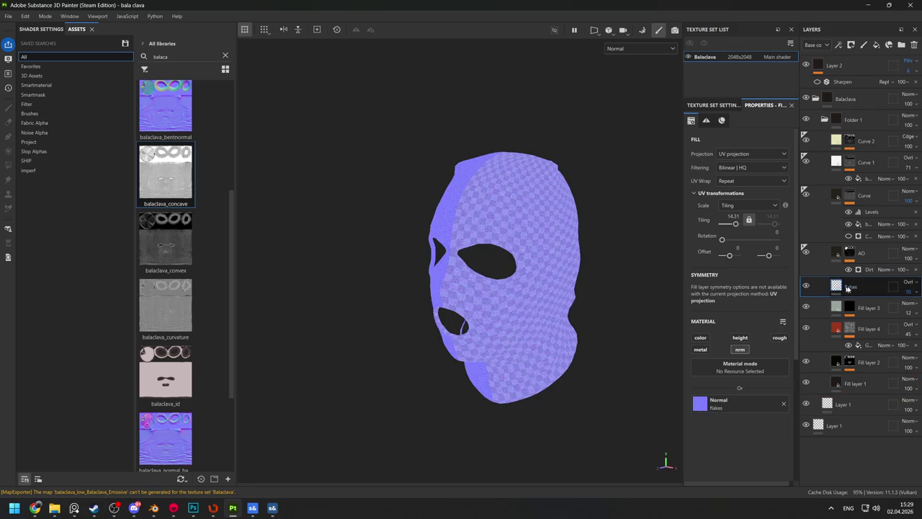
{"action": "left_click", "coordinate": [908, 283]}
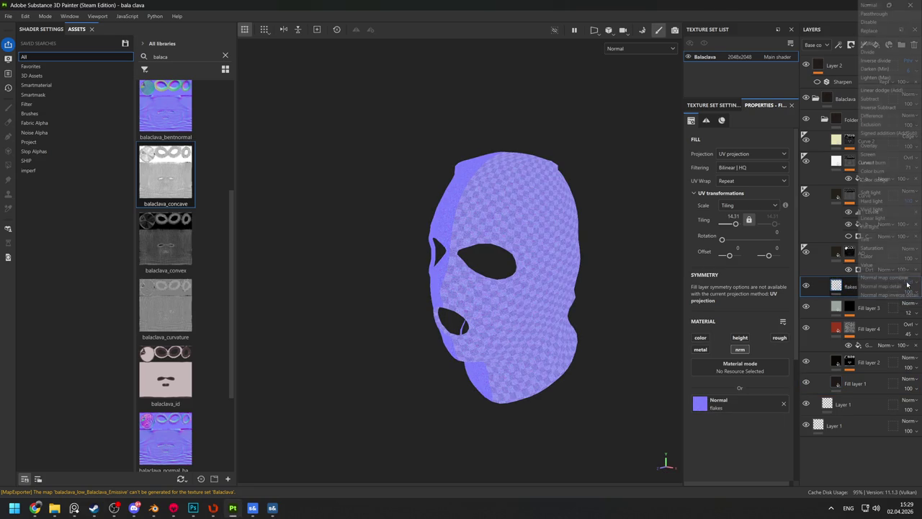
{"action": "key", "text": "m"}
{"action": "mouse_move", "coordinate": [504, 273]}
{"action": "left_mouse_down"}
{"action": "mouse_move", "coordinate": [523, 274]}
{"action": "mouse_move", "coordinate": [541, 305]}
{"action": "mouse_move", "coordinate": [615, 268]}
{"action": "mouse_move", "coordinate": [588, 274]}
{"action": "left_mouse_up"}
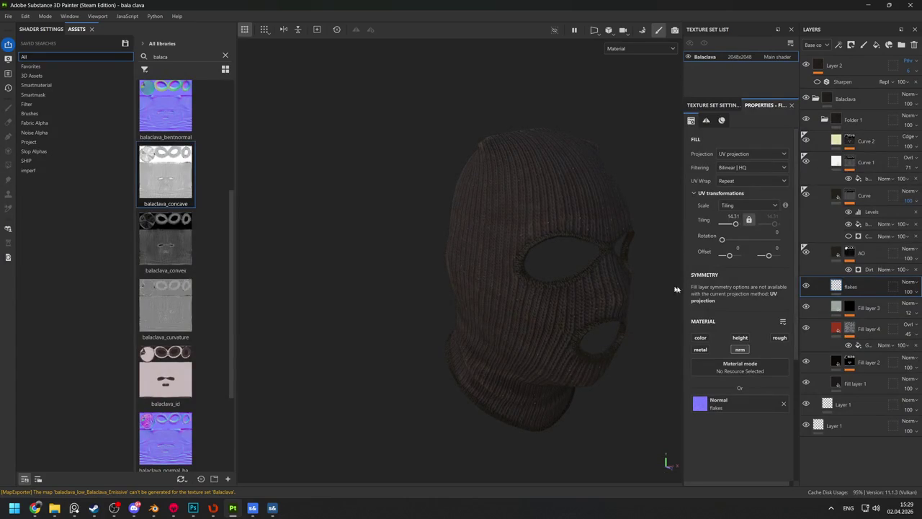
{"action": "left_click", "coordinate": [834, 288]}
{"action": "mouse_move", "coordinate": [576, 270]}
{"action": "left_mouse_down"}
{"action": "mouse_move", "coordinate": [537, 267]}
{"action": "mouse_move", "coordinate": [545, 252]}
{"action": "mouse_move", "coordinate": [592, 260]}
{"action": "left_mouse_up"}
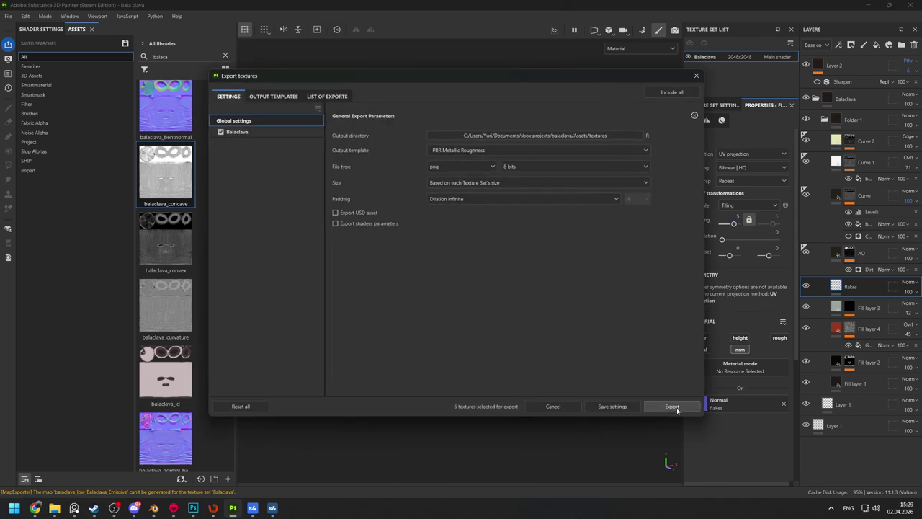
{"action": "left_click", "coordinate": [671, 407]}
Inspect the re-exported balaclava around the head in s&box, then close Painter's export window
{"action": "key", "text": "alt+Tab"}
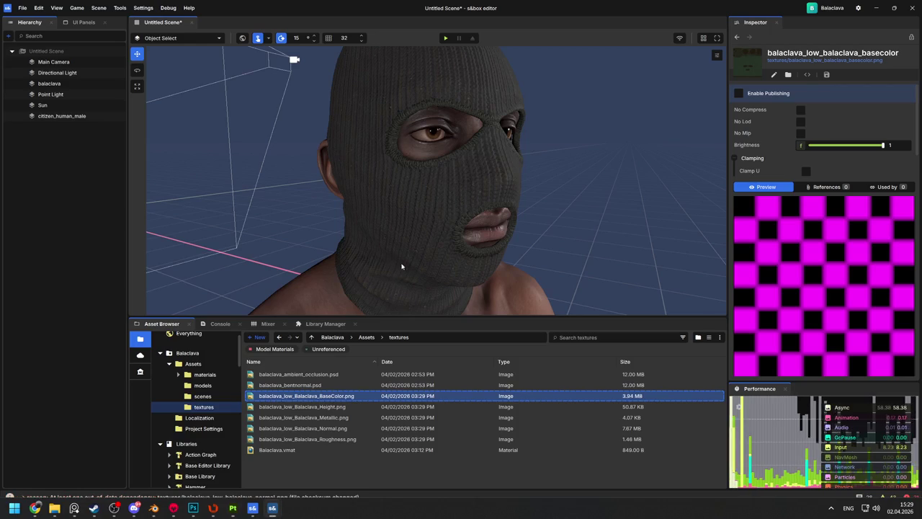
{"action": "mouse_move", "coordinate": [470, 226]}
{"action": "left_mouse_down"}
{"action": "mouse_move", "coordinate": [442, 223]}
{"action": "mouse_move", "coordinate": [462, 216]}
{"action": "mouse_move", "coordinate": [486, 279]}
{"action": "left_mouse_up"}
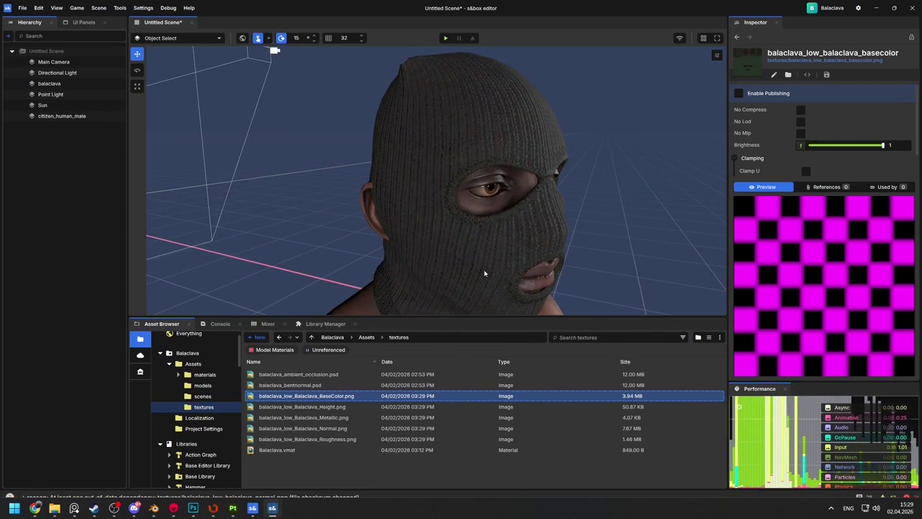
{"action": "key", "text": "alt+Tab"}
{"action": "key", "text": "Escape"}
Darken the Curve layer's base colour to 11100D
{"action": "key", "text": "c"}
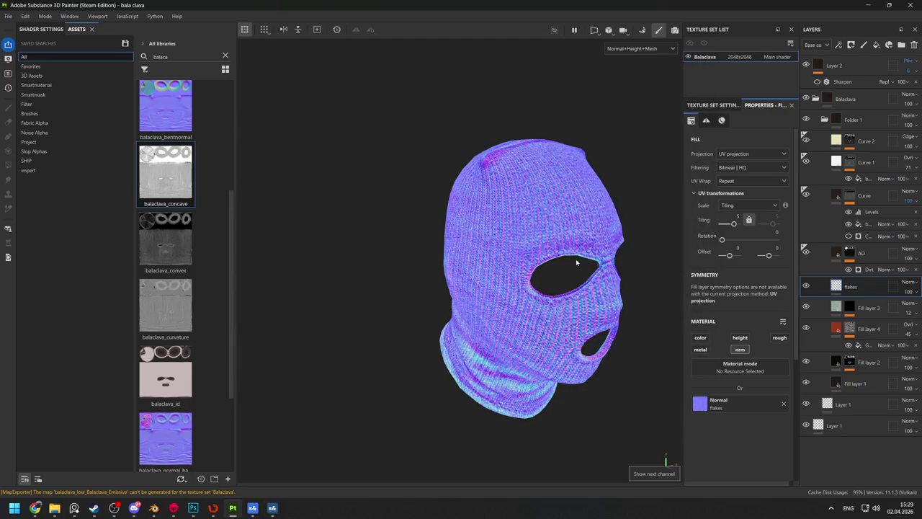
{"action": "mouse_move", "coordinate": [575, 258]}
{"action": "left_mouse_down"}
{"action": "mouse_move", "coordinate": [577, 241]}
{"action": "mouse_move", "coordinate": [523, 229]}
{"action": "mouse_move", "coordinate": [553, 298]}
{"action": "mouse_move", "coordinate": [531, 328]}
{"action": "left_mouse_up"}
{"action": "key", "text": "c"}
{"action": "left_click_drag", "start_coordinate": [471, 254], "coordinate": [497, 245]}
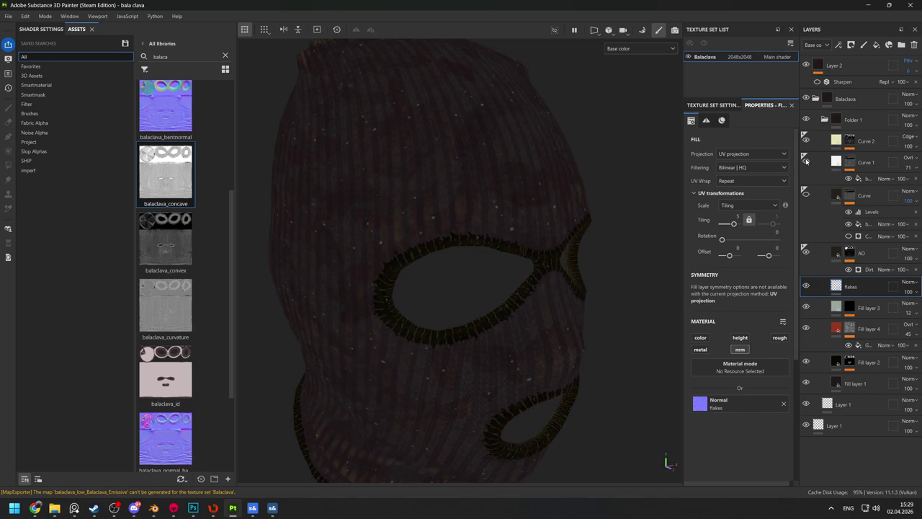
{"action": "left_click", "coordinate": [812, 200]}
{"action": "left_click", "coordinate": [744, 424]}
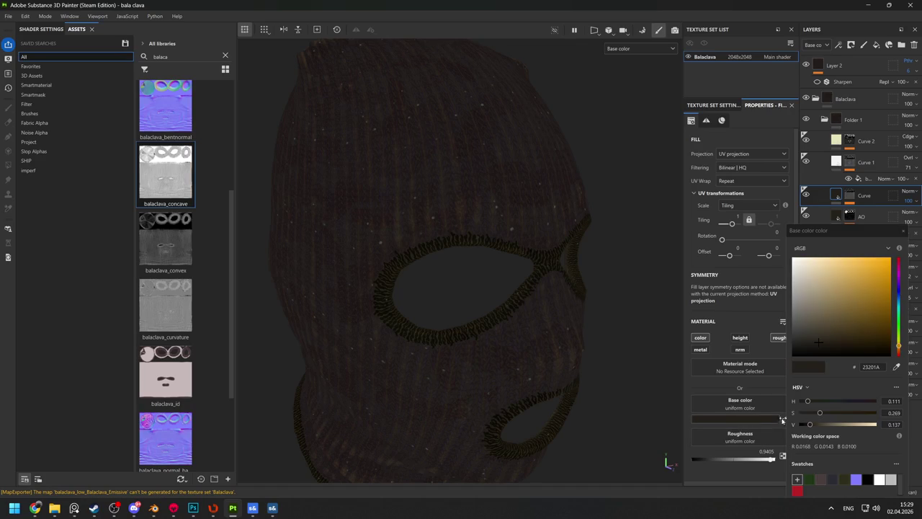
{"action": "left_click_drag", "start_coordinate": [819, 351], "coordinate": [818, 350]}
{"action": "key", "text": "m"}
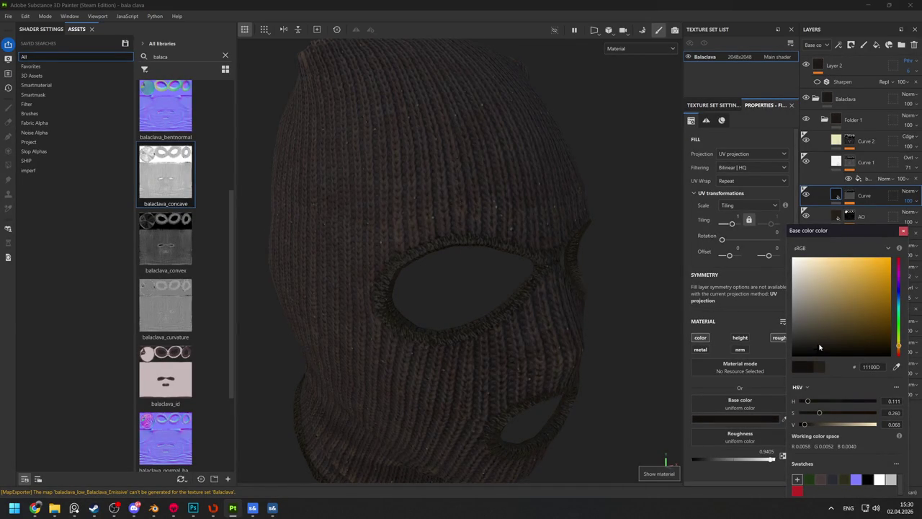
{"action": "key", "text": "c"}
{"action": "left_click", "coordinate": [903, 233]}
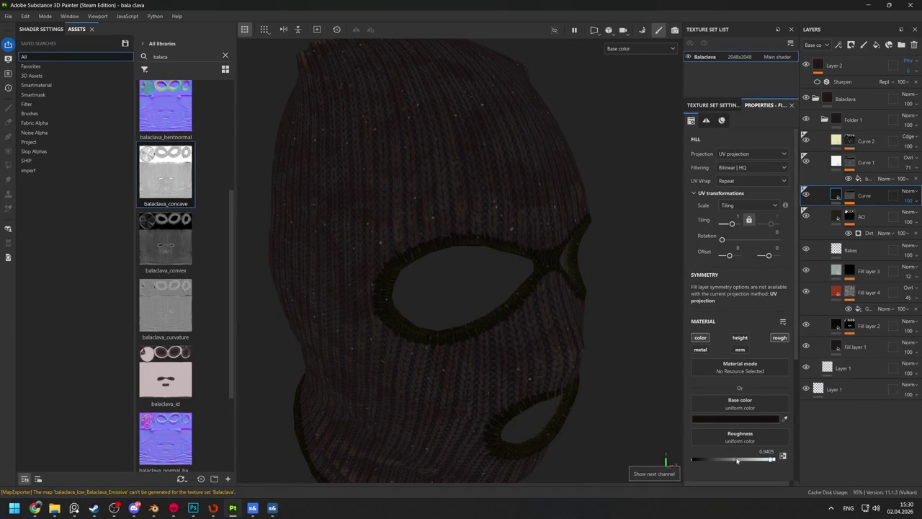
Set the Curve layer's roughness to 1 and check the result on the full material
{"action": "key", "text": "c"}
{"action": "key", "text": "c"}
{"action": "key", "text": "c"}
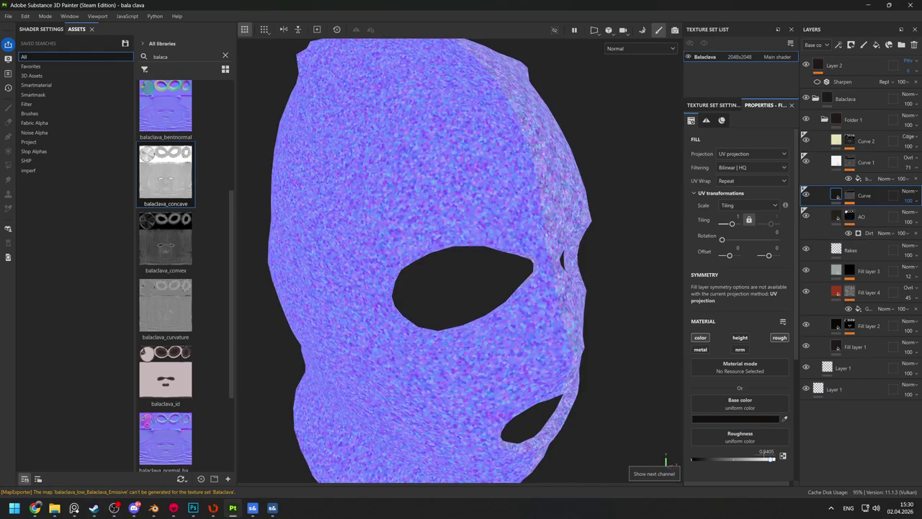
{"action": "key", "text": "c"}
{"action": "key", "text": "c"}
{"action": "key", "text": "c"}
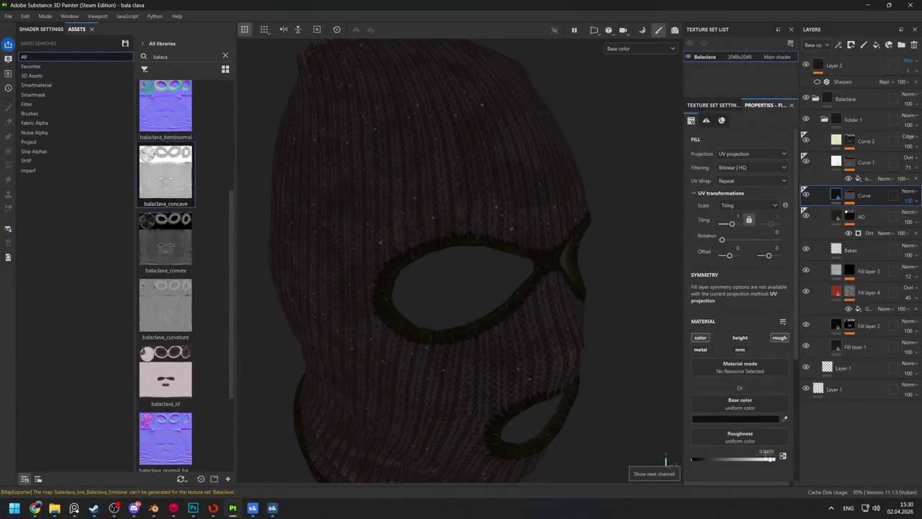
{"action": "key", "text": "c"}
{"action": "key", "text": "shift+c"}
{"action": "key", "text": "c"}
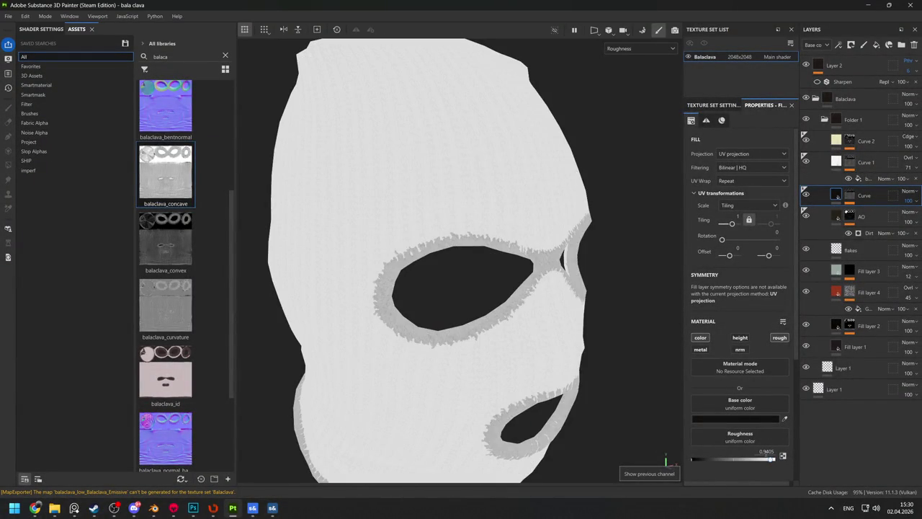
{"action": "left_click_drag", "start_coordinate": [763, 457], "coordinate": [702, 458]}
{"action": "key", "text": "m"}
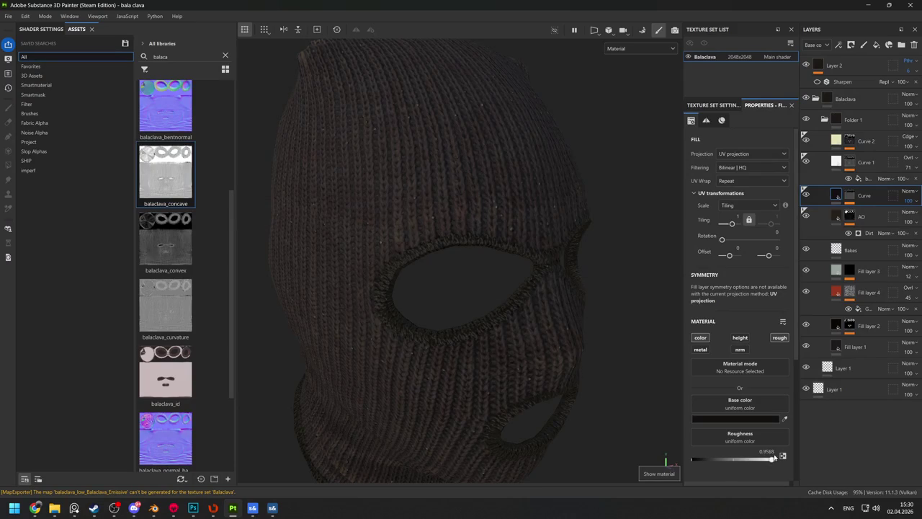
{"action": "scroll", "coordinate": [335, 180], "scroll_direction": "down", "scroll_amount": 5}
{"action": "left_click_drag", "start_coordinate": [336, 179], "coordinate": [522, 259]}
{"action": "scroll", "coordinate": [595, 424], "scroll_direction": "up", "scroll_amount": 5}
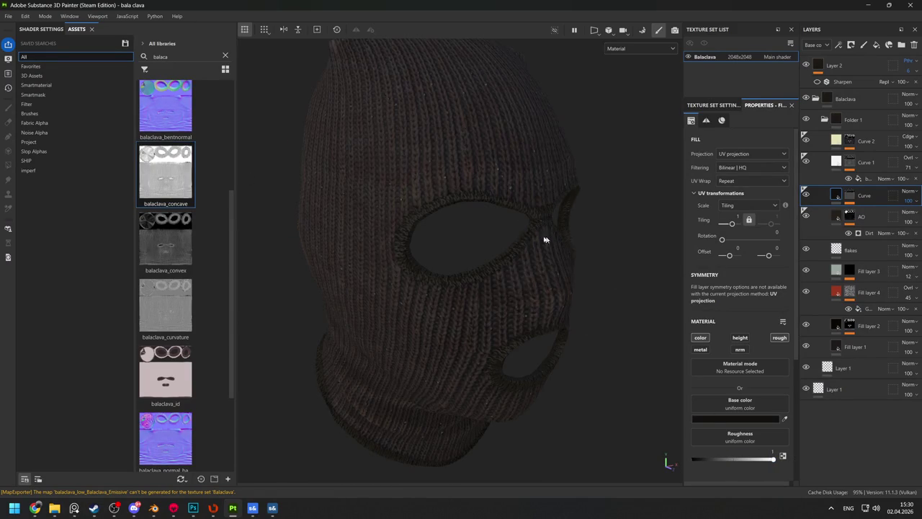
{"action": "key", "text": "ctrl+shift+e"}
Export the darker textures and view the near-black balaclava on the citizen in s&box
{"action": "left_click", "coordinate": [668, 405]}
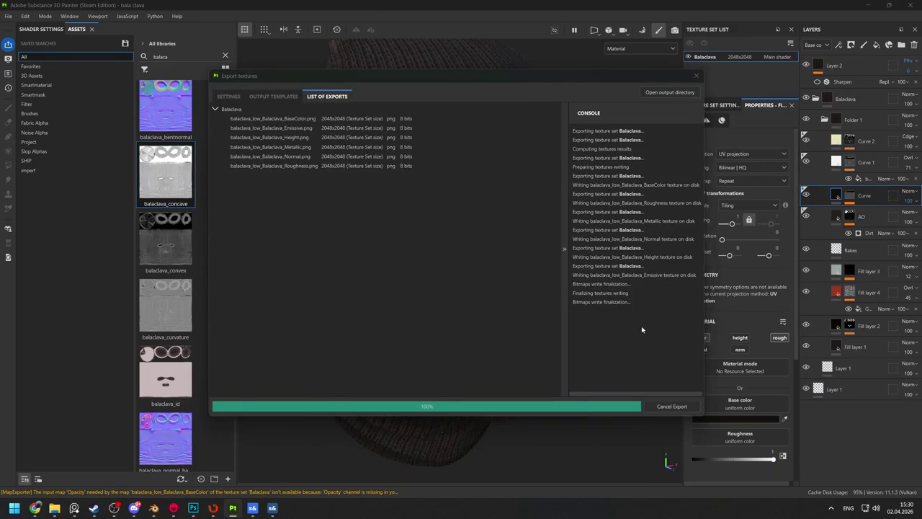
{"action": "key", "text": "alt+Tab"}
{"action": "key", "text": "alt+Tab"}
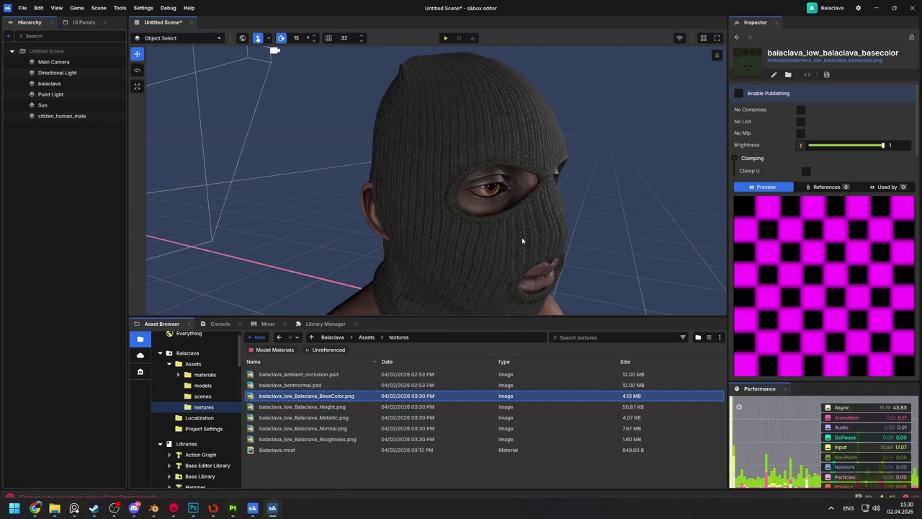
{"action": "mouse_move", "coordinate": [526, 202]}
{"action": "left_mouse_down"}
{"action": "mouse_move", "coordinate": [243, 216]}
{"action": "mouse_move", "coordinate": [184, 216]}
{"action": "mouse_move", "coordinate": [181, 207]}
{"action": "mouse_move", "coordinate": [716, 202]}
{"action": "mouse_move", "coordinate": [704, 226]}
{"action": "mouse_move", "coordinate": [162, 148]}
{"action": "mouse_move", "coordinate": [183, 161]}
{"action": "mouse_move", "coordinate": [480, 166]}
{"action": "mouse_move", "coordinate": [504, 188]}
{"action": "left_mouse_up"}
{"action": "left_click", "coordinate": [178, 385]}
Browse the citizen prefab, citizen_clothes and citizen_human folders in the Asset Browser
{"action": "scroll", "coordinate": [207, 403], "scroll_direction": "down", "scroll_amount": 1}
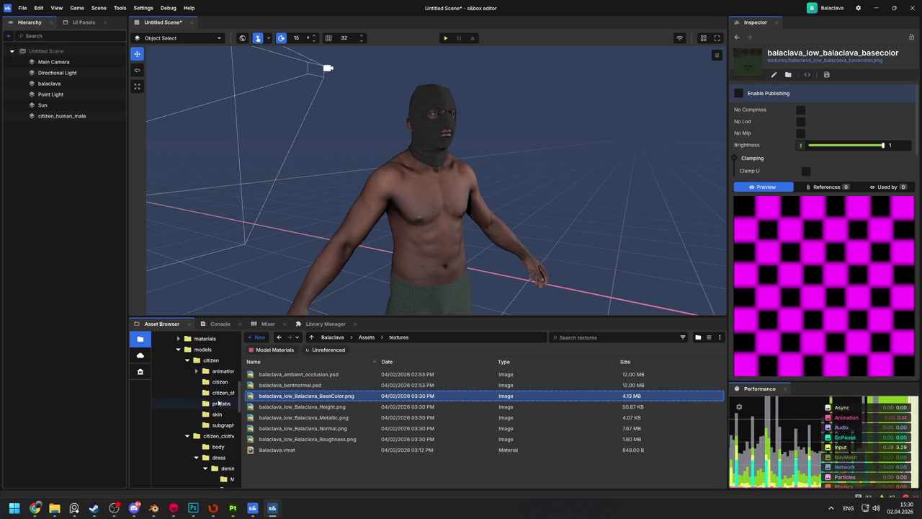
{"action": "left_click", "coordinate": [221, 393]}
{"action": "left_click", "coordinate": [220, 404]}
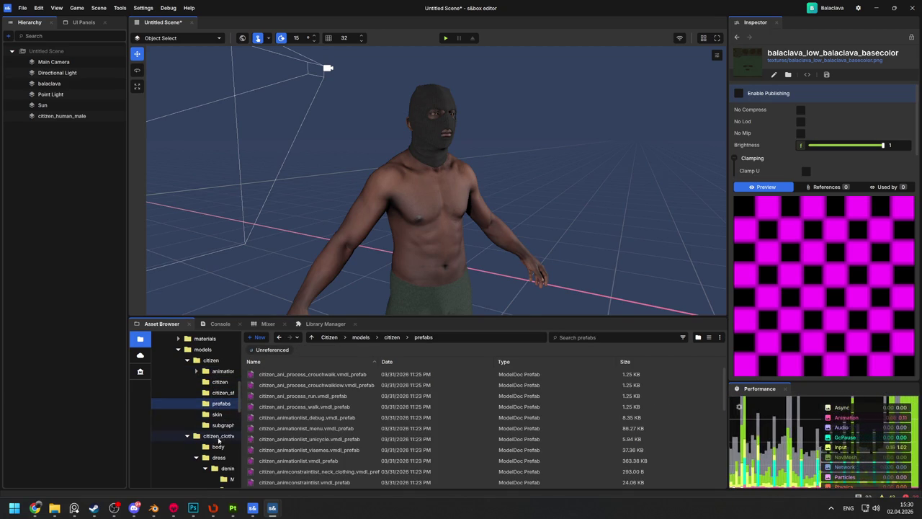
{"action": "left_click", "coordinate": [218, 438]}
{"action": "scroll", "coordinate": [280, 426], "scroll_direction": "down", "scroll_amount": 2}
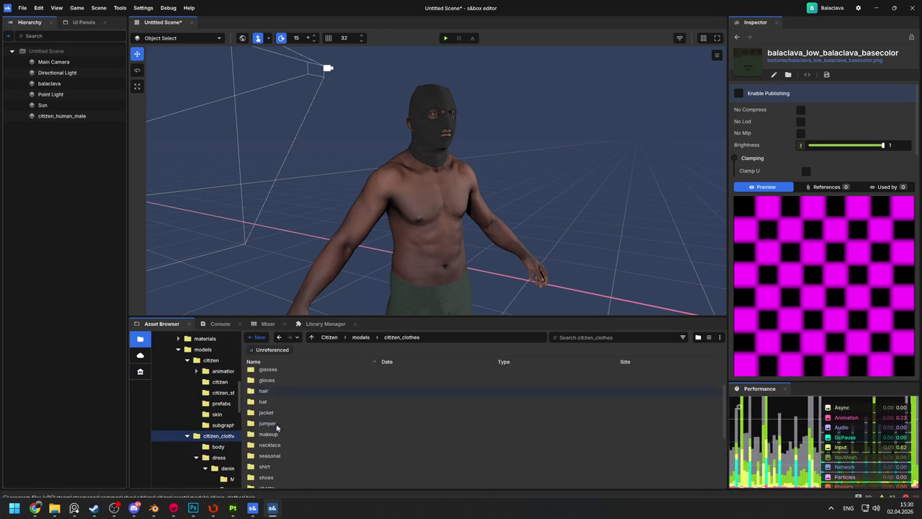
{"action": "scroll", "coordinate": [219, 436], "scroll_direction": "down", "scroll_amount": 2}
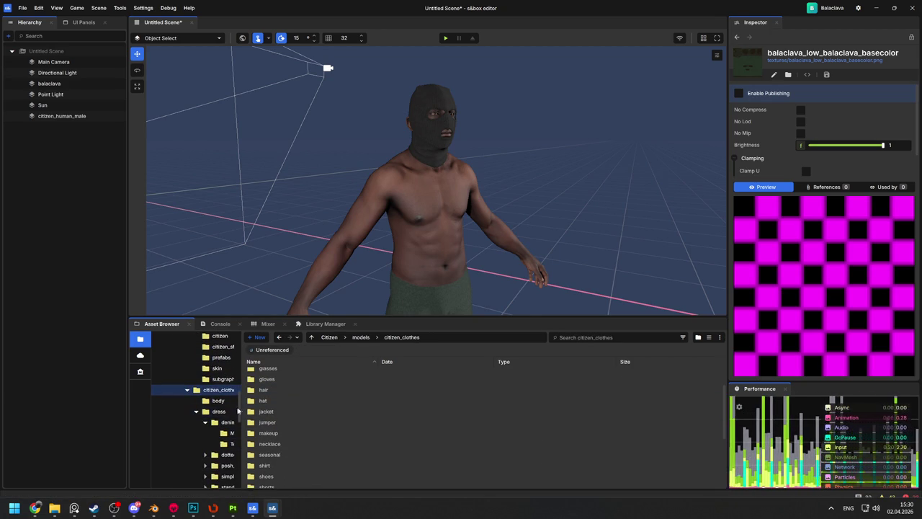
{"action": "left_click_drag", "start_coordinate": [242, 405], "coordinate": [309, 405]}
{"action": "scroll", "coordinate": [247, 406], "scroll_direction": "down", "scroll_amount": 2}
{"action": "scroll", "coordinate": [246, 406], "scroll_direction": "up", "scroll_amount": 5}
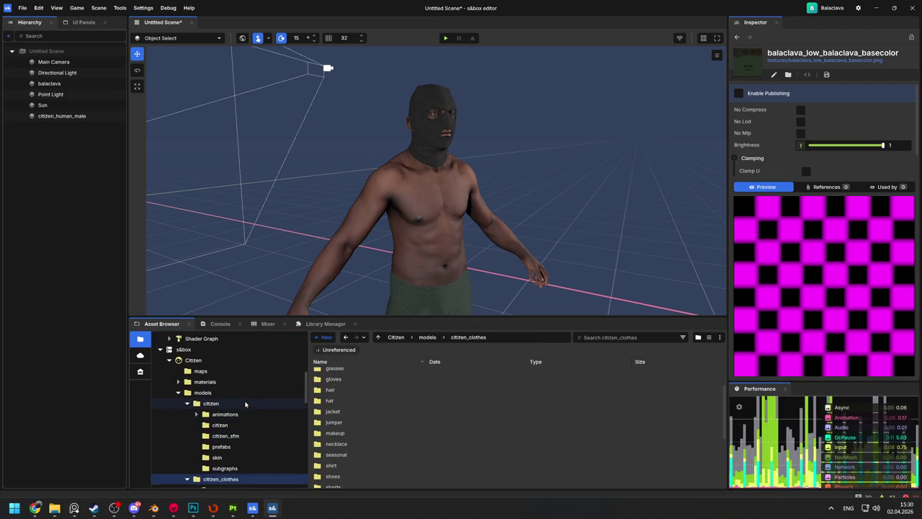
{"action": "scroll", "coordinate": [187, 407], "scroll_direction": "down", "scroll_amount": 1}
{"action": "left_click", "coordinate": [188, 389]}
{"action": "left_click", "coordinate": [216, 431]}
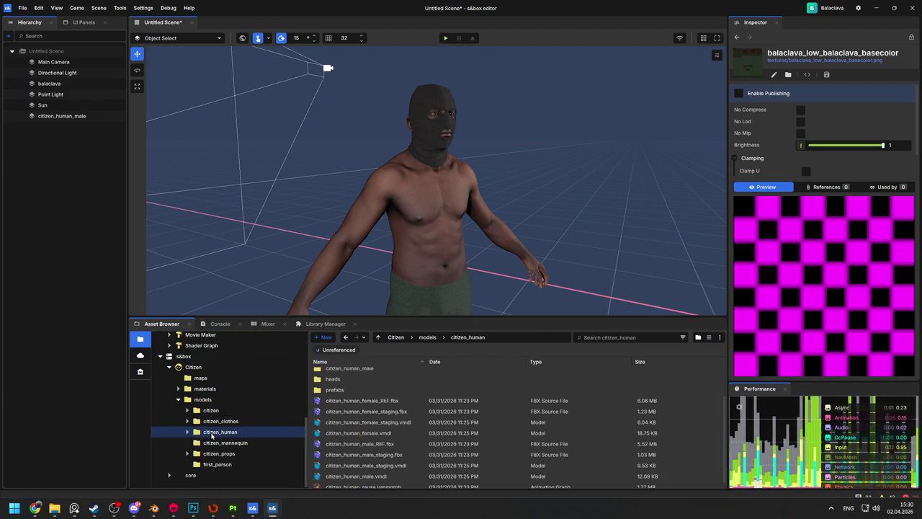
Navigate through citizen_clothes > jacket > Hoodie > Models to list the four hoodie models
{"action": "scroll", "coordinate": [349, 389], "scroll_direction": "up", "scroll_amount": 2}
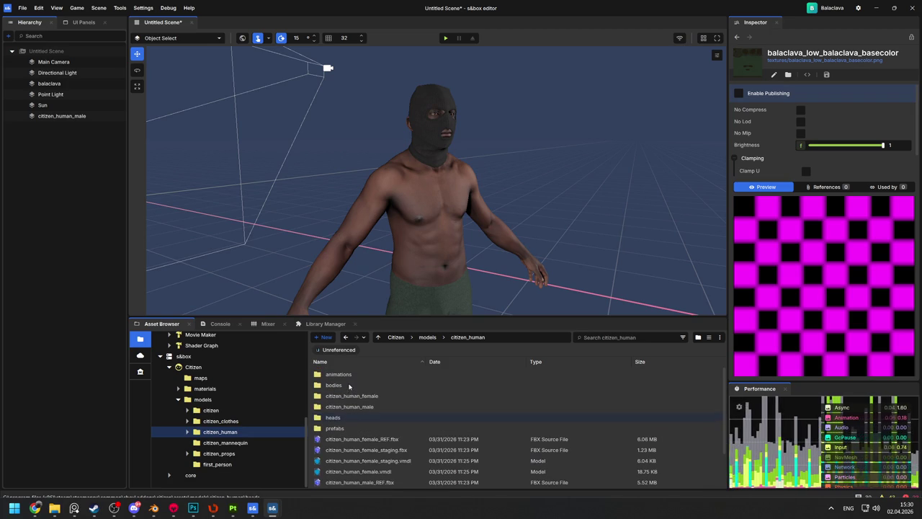
{"action": "double_click", "coordinate": [351, 407]}
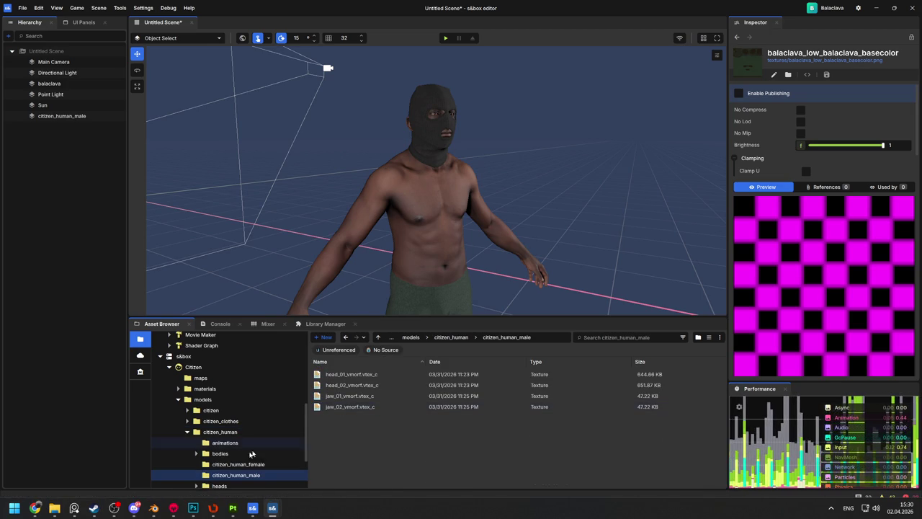
{"action": "left_click", "coordinate": [220, 420]}
{"action": "scroll", "coordinate": [351, 402], "scroll_direction": "down", "scroll_amount": 3}
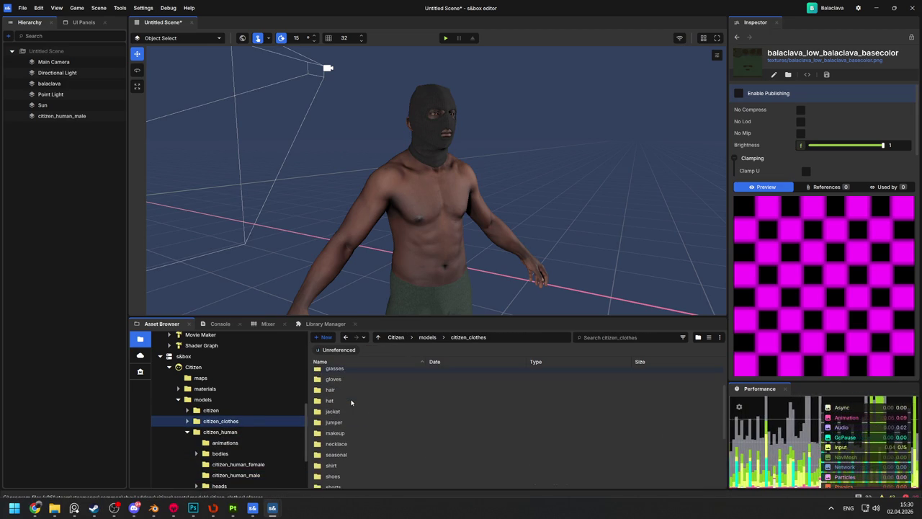
{"action": "double_click", "coordinate": [333, 411]}
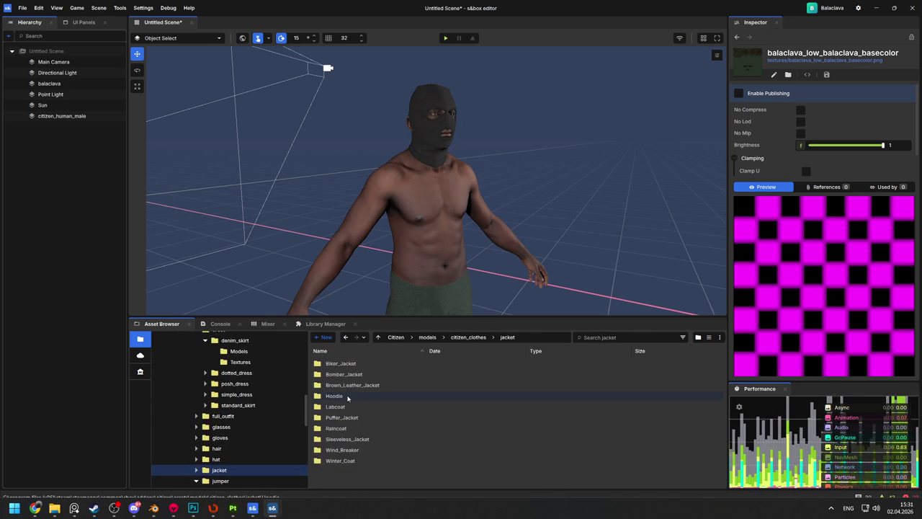
{"action": "double_click", "coordinate": [346, 396]}
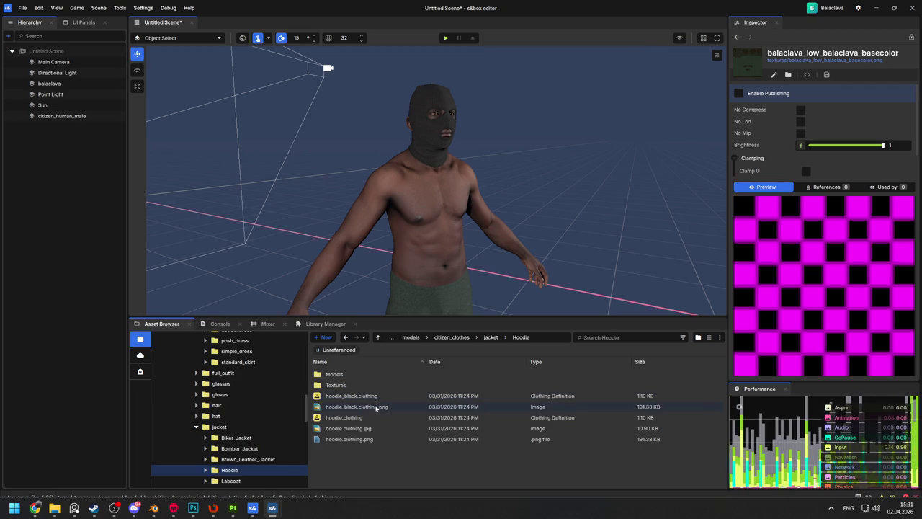
{"action": "double_click", "coordinate": [337, 375]}
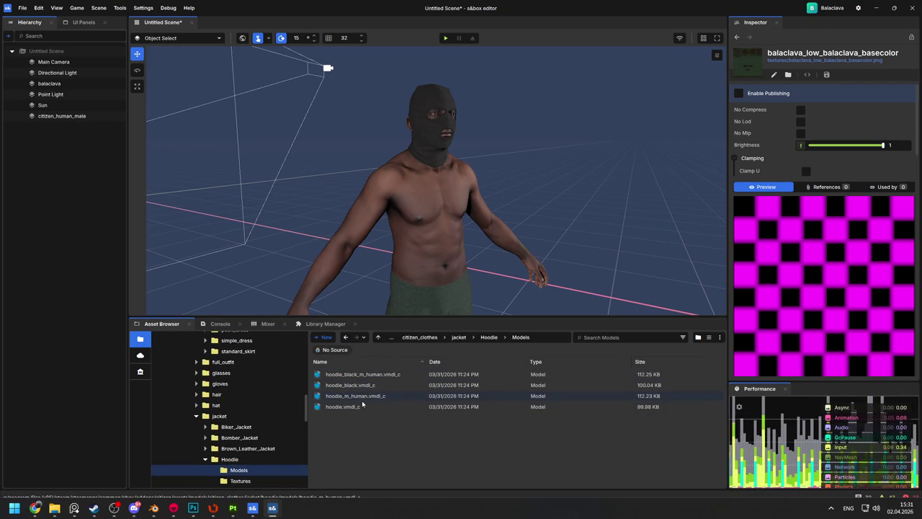
Place hoodie_m_human in the scene and bone-merge it onto citizen_human_male's skinned Model Renderer
{"action": "mouse_move", "coordinate": [368, 400]}
{"action": "left_mouse_down"}
{"action": "mouse_move", "coordinate": [427, 309]}
{"action": "mouse_move", "coordinate": [448, 296]}
{"action": "left_mouse_up"}
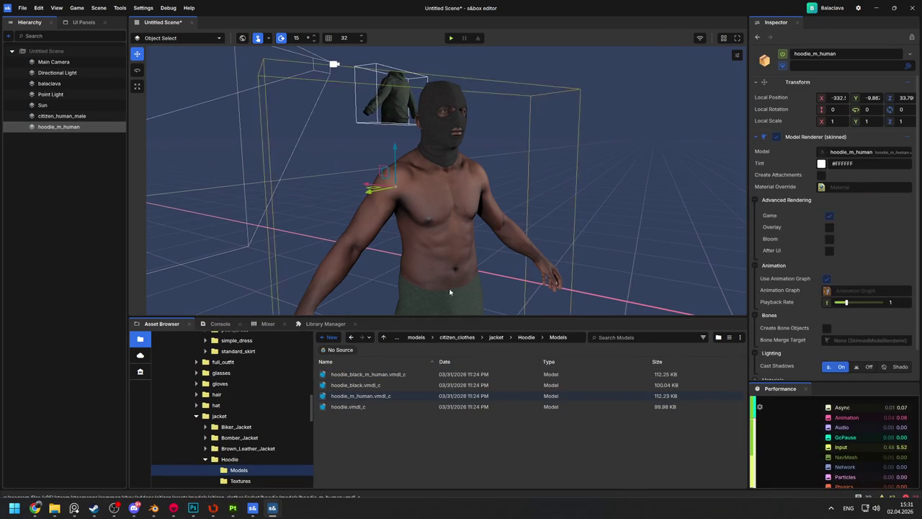
{"action": "left_click", "coordinate": [858, 339]}
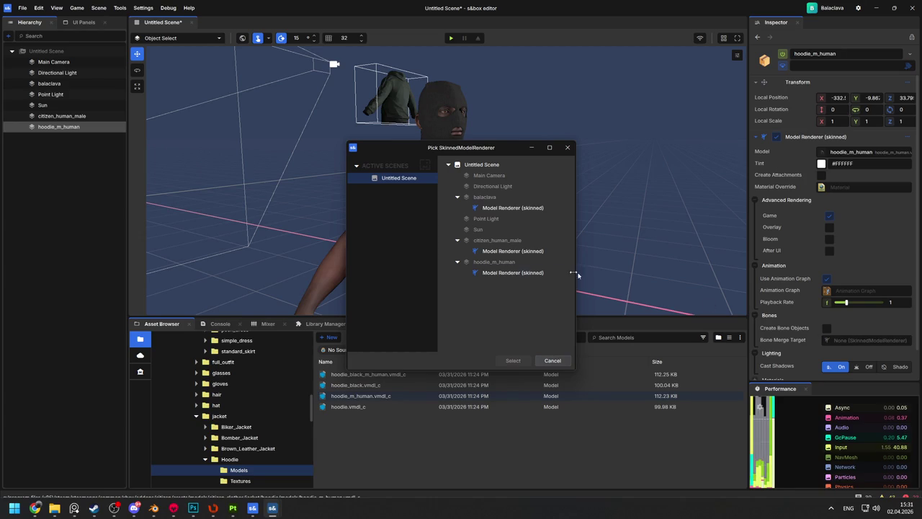
{"action": "left_click", "coordinate": [532, 272]}
{"action": "double_click", "coordinate": [531, 271]}
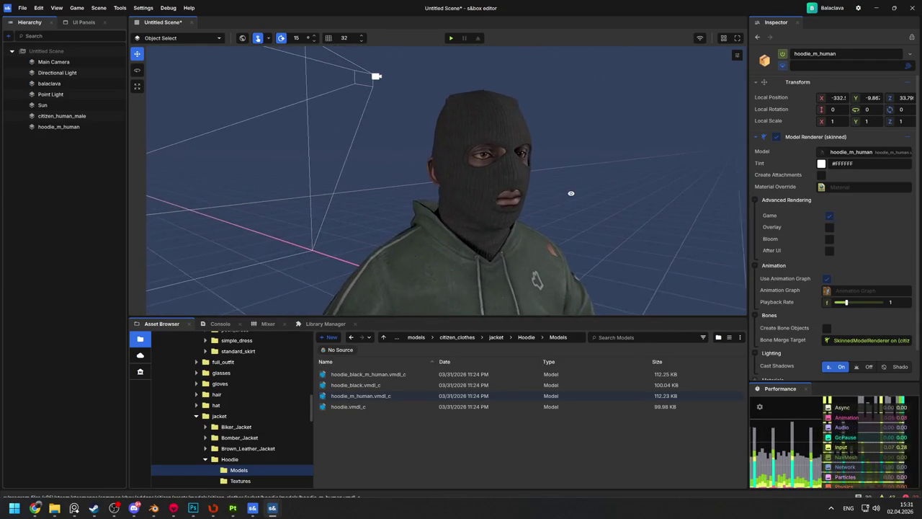
{"action": "scroll", "coordinate": [582, 203], "scroll_direction": "up", "scroll_amount": 5}
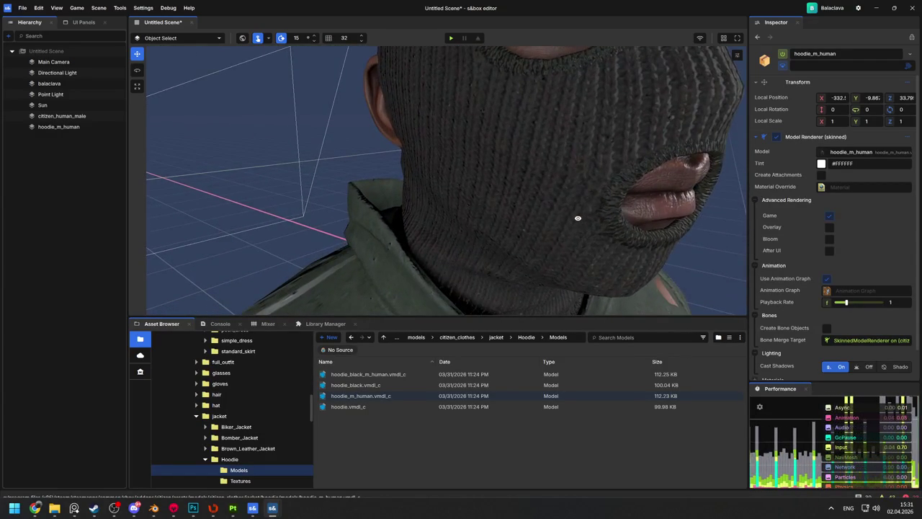
{"action": "scroll", "coordinate": [578, 218], "scroll_direction": "down", "scroll_amount": 5}
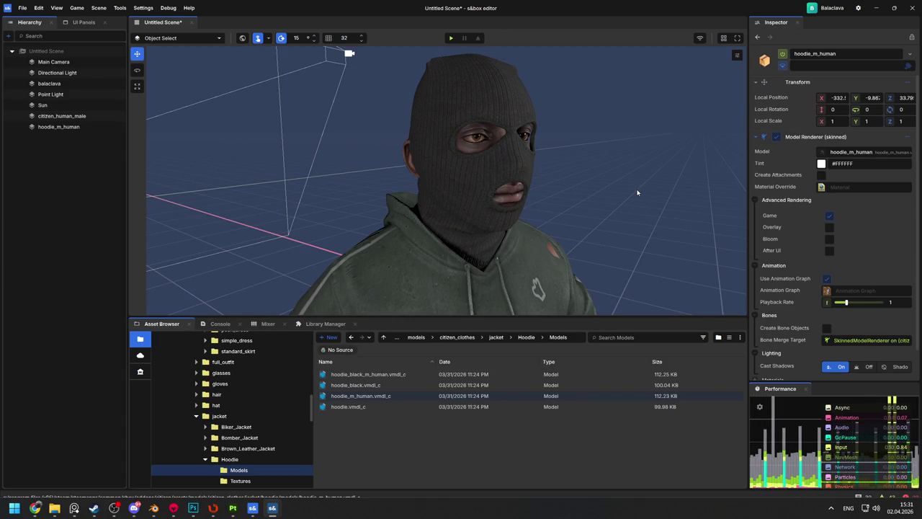
{"action": "mouse_move", "coordinate": [636, 192]}
{"action": "left_mouse_down"}
{"action": "mouse_move", "coordinate": [545, 264]}
{"action": "mouse_move", "coordinate": [465, 253]}
{"action": "mouse_move", "coordinate": [381, 278]}
{"action": "mouse_move", "coordinate": [396, 290]}
{"action": "mouse_move", "coordinate": [734, 271]}
{"action": "mouse_move", "coordinate": [150, 105]}
{"action": "mouse_move", "coordinate": [503, 254]}
{"action": "mouse_move", "coordinate": [453, 82]}
{"action": "mouse_move", "coordinate": [438, 185]}
{"action": "mouse_move", "coordinate": [512, 247]}
{"action": "mouse_move", "coordinate": [525, 177]}
{"action": "mouse_move", "coordinate": [279, 196]}
{"action": "left_mouse_up"}
{"action": "scroll", "coordinate": [438, 181], "scroll_direction": "up", "scroll_amount": 5}
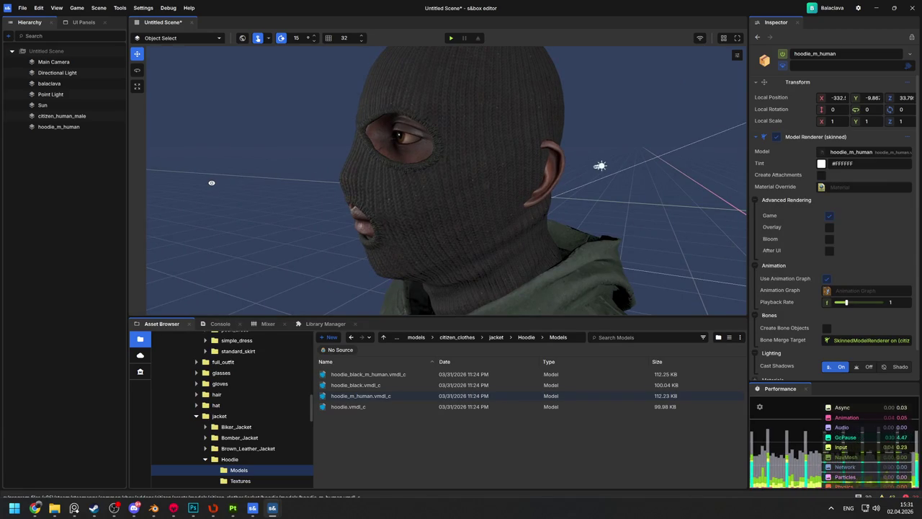
{"action": "scroll", "coordinate": [438, 180], "scroll_direction": "down", "scroll_amount": 5}
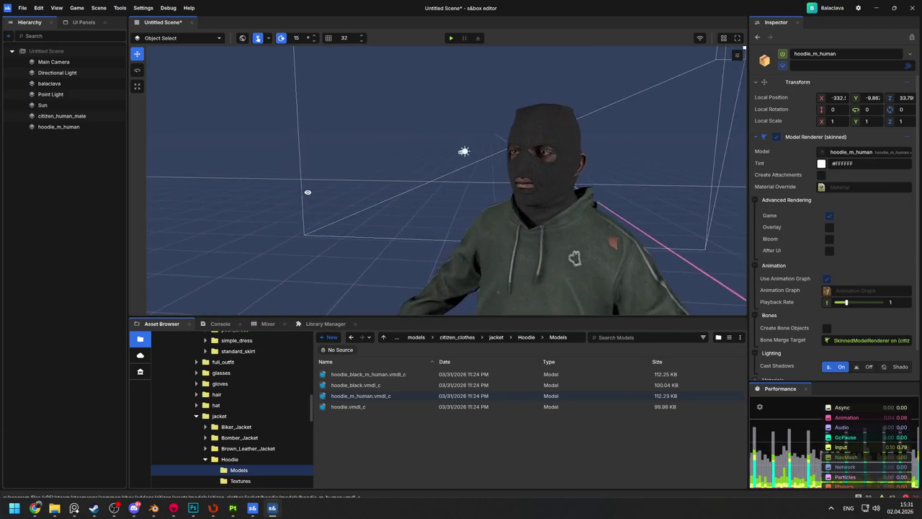
{"action": "scroll", "coordinate": [438, 180], "scroll_direction": "down", "scroll_amount": 5}
{"action": "scroll", "coordinate": [438, 180], "scroll_direction": "up", "scroll_amount": 5}
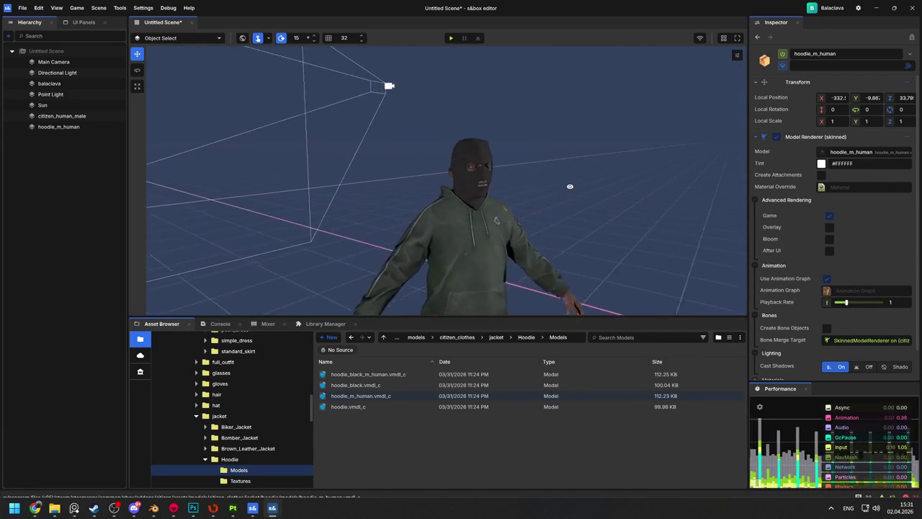
{"action": "scroll", "coordinate": [570, 187], "scroll_direction": "up", "scroll_amount": 5}
Enable Fill layer 4's roughness channel with a value of 0.3
{"action": "key", "text": "alt+Tab"}
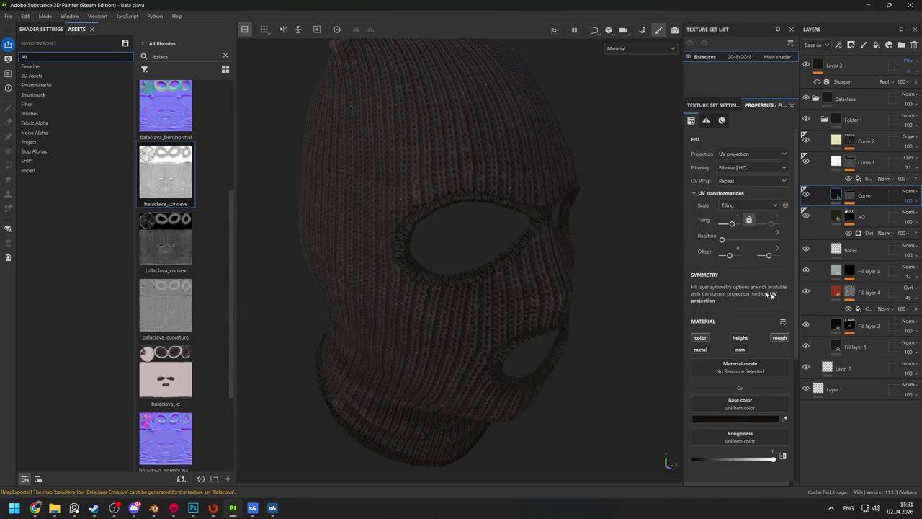
{"action": "key", "text": "c"}
{"action": "key", "text": "c"}
{"action": "key", "text": "c"}
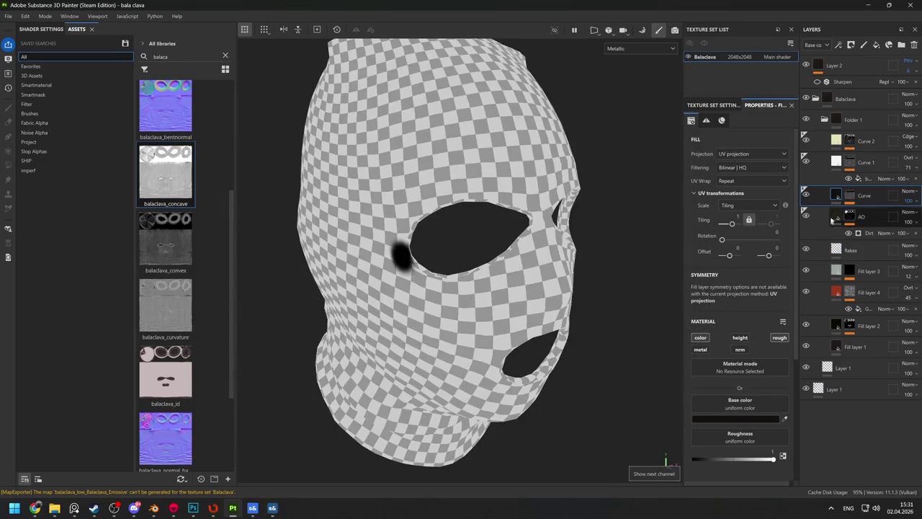
{"action": "left_click", "coordinate": [848, 291], "text": "alt"}
{"action": "left_click", "coordinate": [836, 291]}
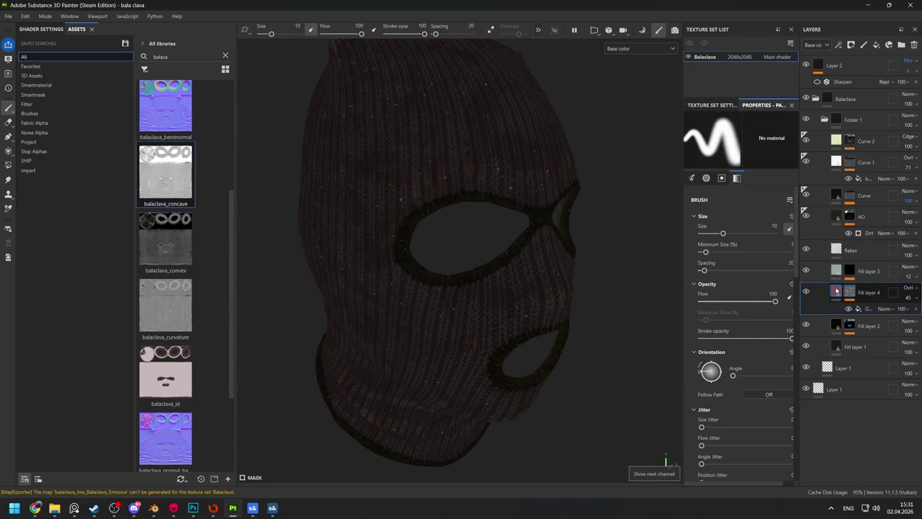
{"action": "left_click", "coordinate": [779, 338]}
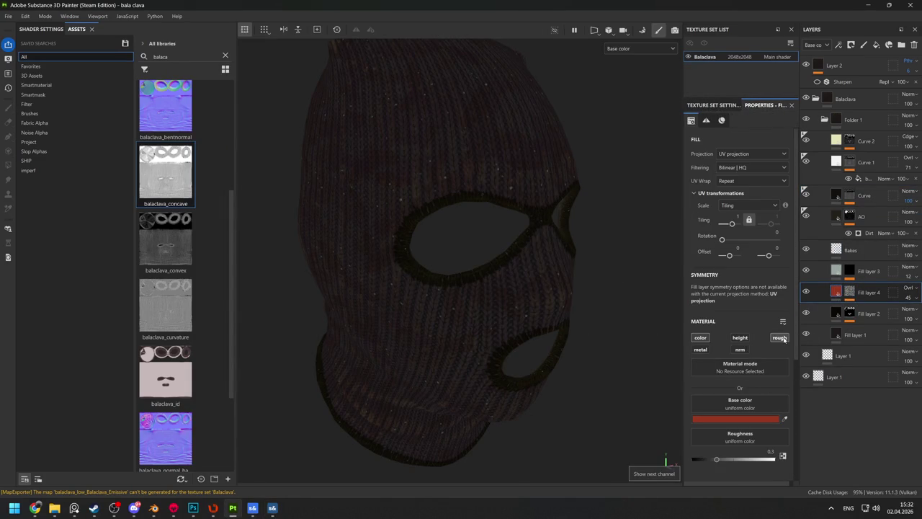
{"action": "key", "text": "c"}
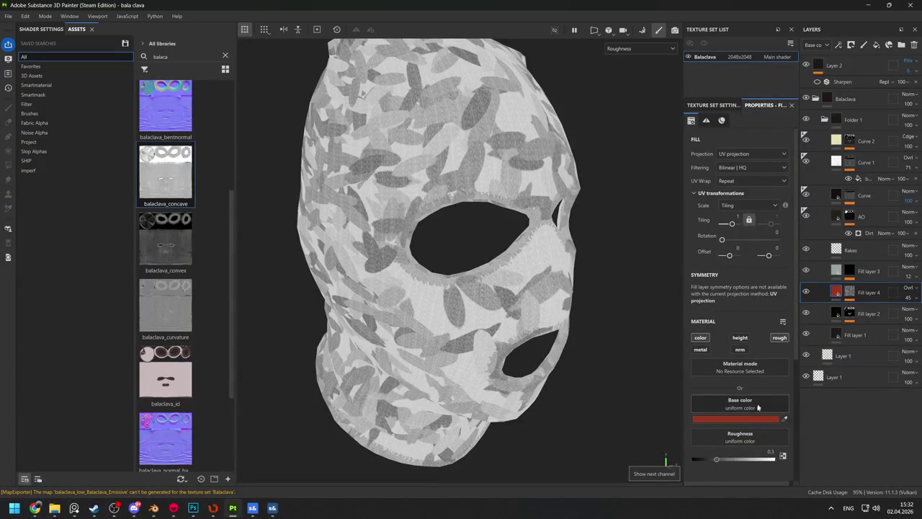
{"action": "key", "text": "c"}
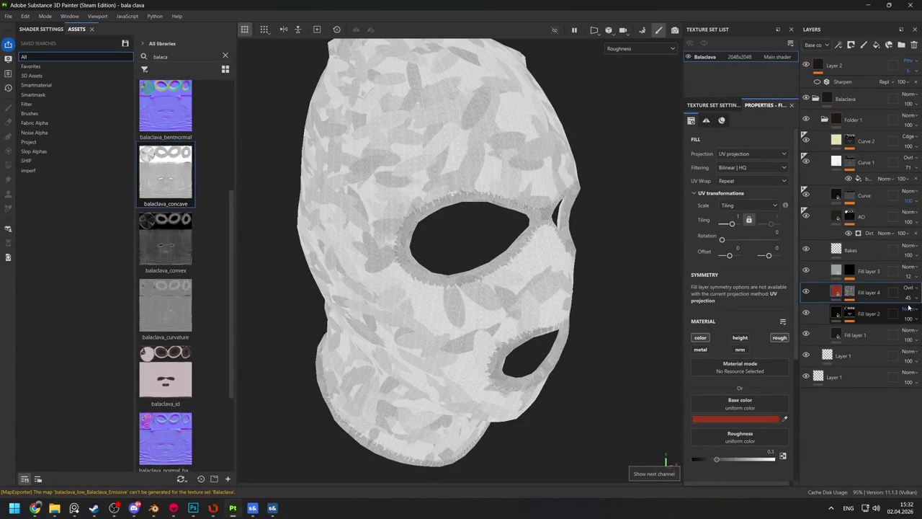
{"action": "key", "text": "m"}
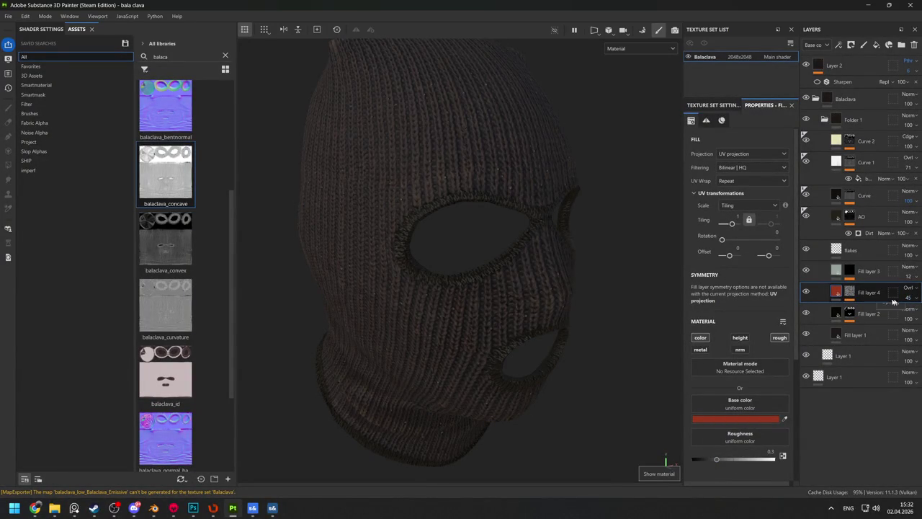
Lower Fill layer 4's opacity to 44 and check the roughness channel
{"action": "left_click_drag", "start_coordinate": [905, 300], "coordinate": [681, 288]}
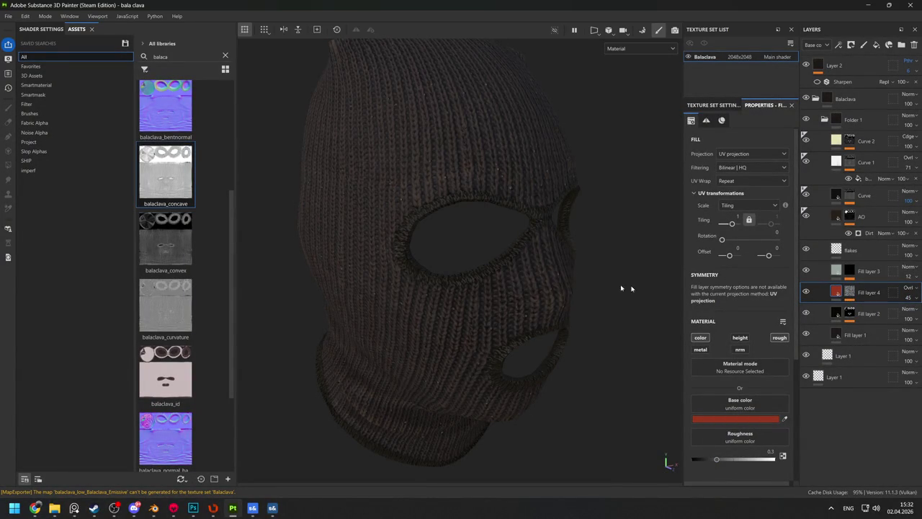
{"action": "key", "text": "c"}
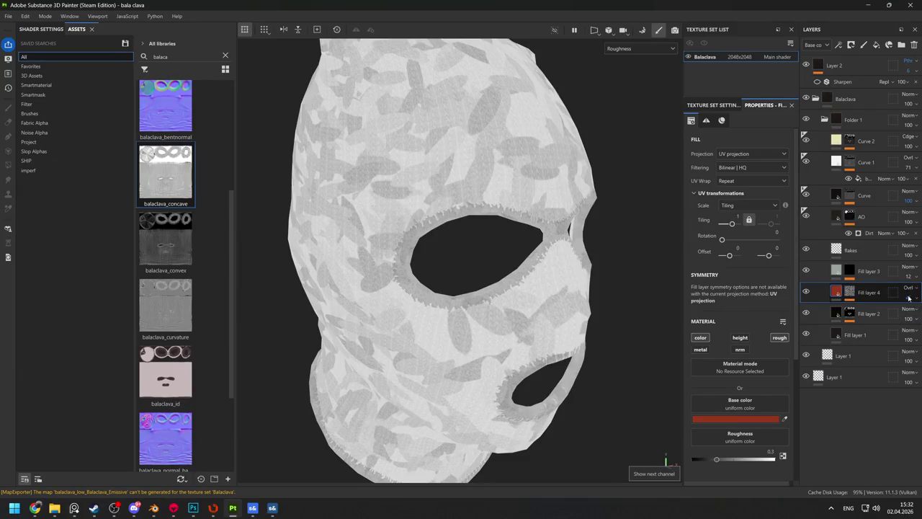
{"action": "left_click", "coordinate": [906, 308]}
{"action": "left_click", "coordinate": [910, 301]}
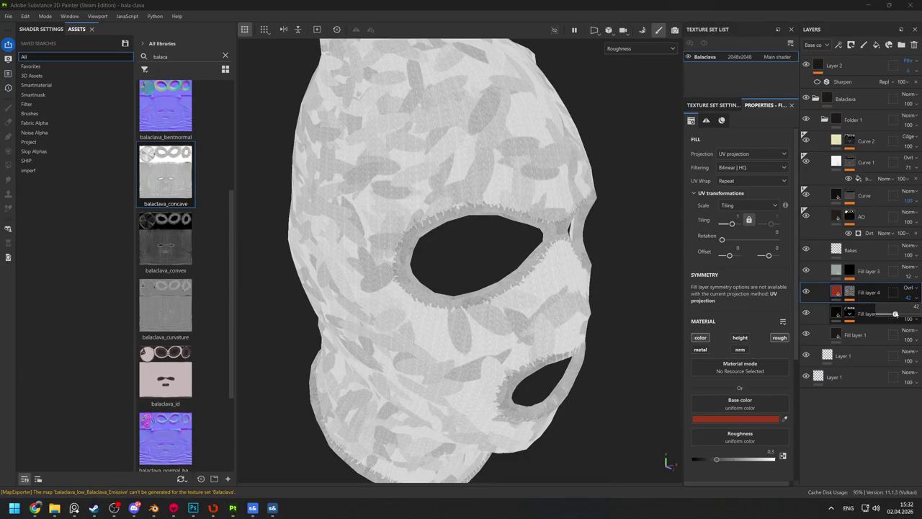
{"action": "left_click", "coordinate": [849, 272], "text": "alt"}
Raise Fill layer 3's uniform roughness to 0.4541 and view the roughness channel
{"action": "left_click", "coordinate": [851, 274], "text": "alt"}
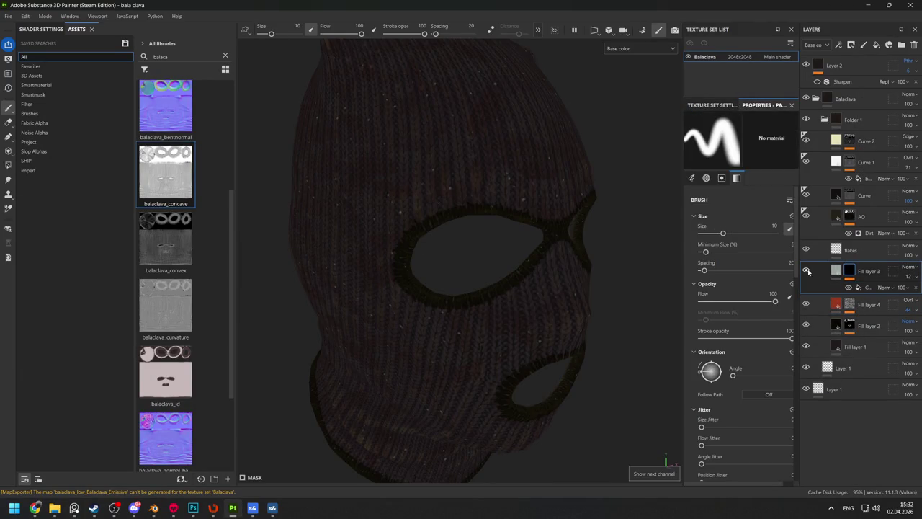
{"action": "left_click", "coordinate": [835, 270]}
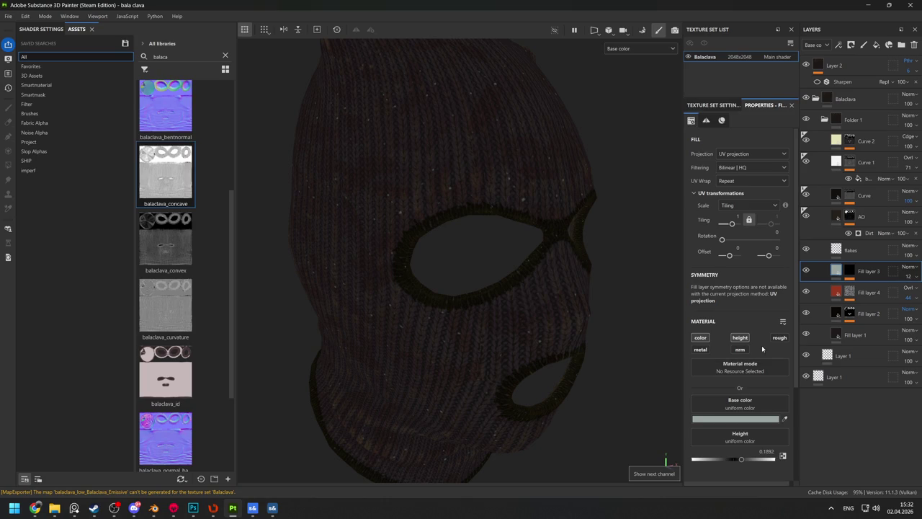
{"action": "key", "text": "m"}
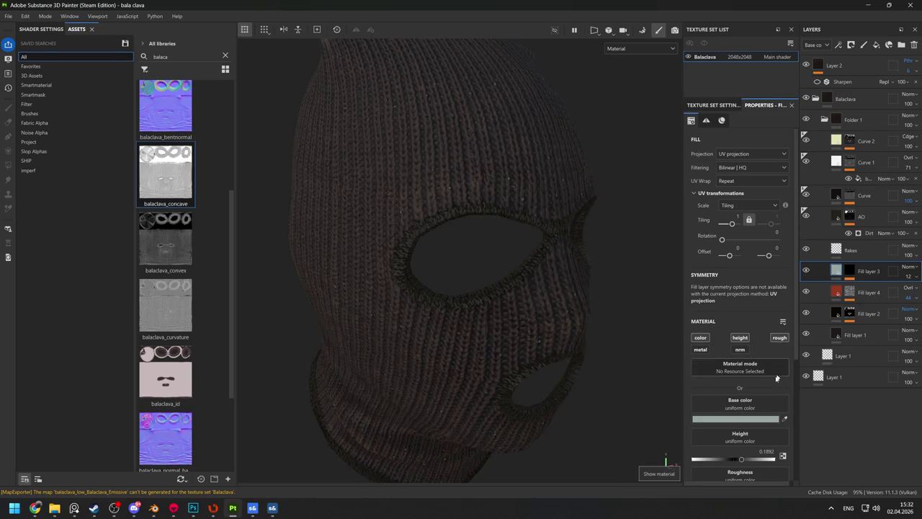
{"action": "scroll", "coordinate": [742, 461], "scroll_direction": "down", "scroll_amount": 1}
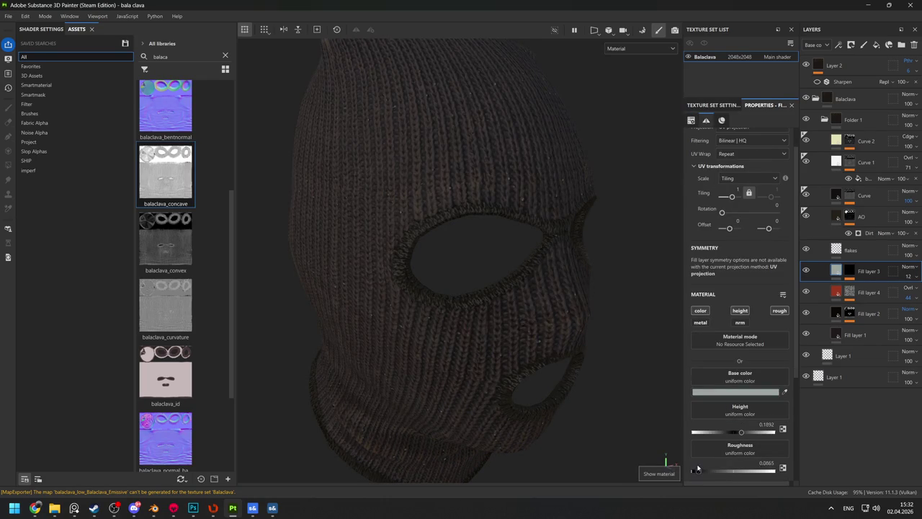
{"action": "left_click_drag", "start_coordinate": [697, 468], "coordinate": [728, 468]}
{"action": "key", "text": "c"}
{"action": "key", "text": "c"}
{"action": "key", "text": "c"}
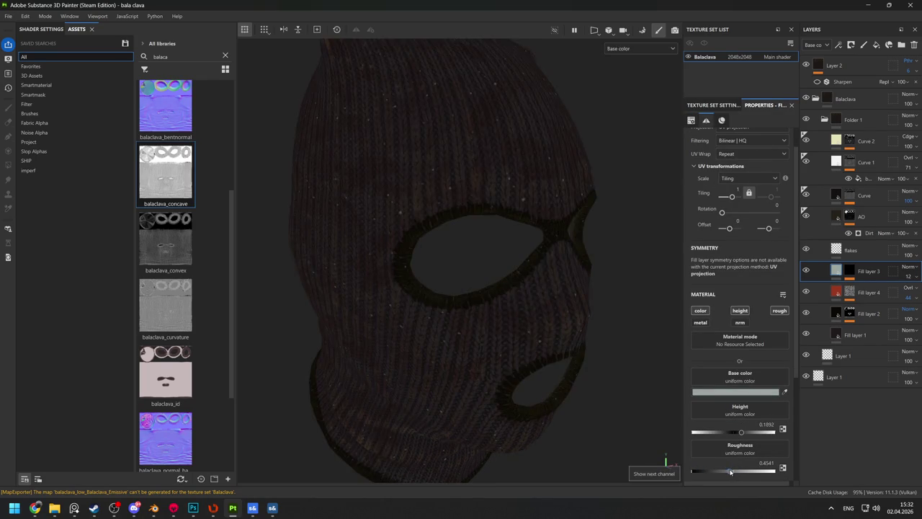